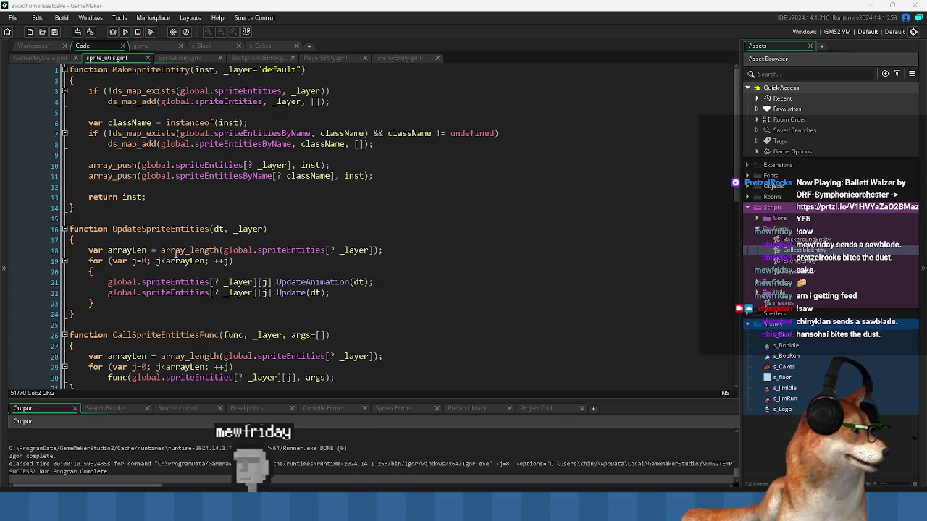
# Indent the empty line 12 before return inst in sprite_utils.gml.
pyautogui.click(325, 198)
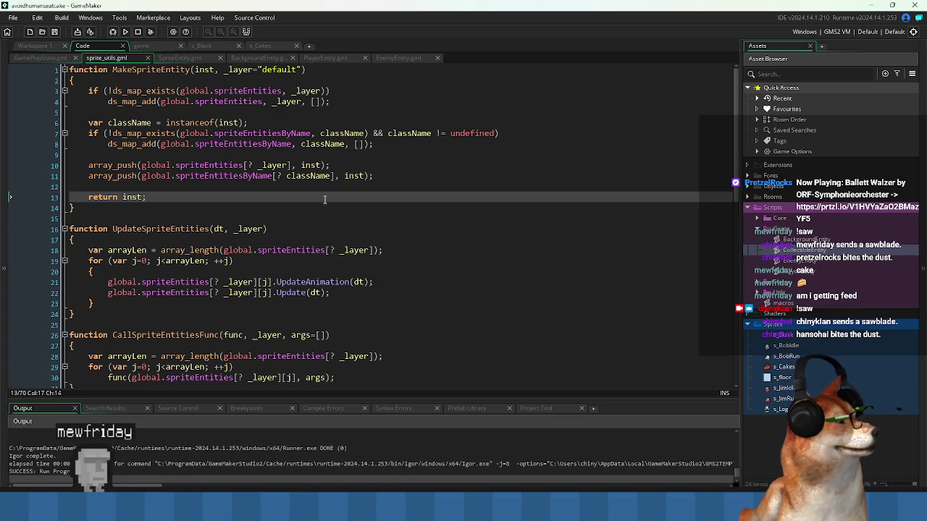
pyautogui.click(259, 218)
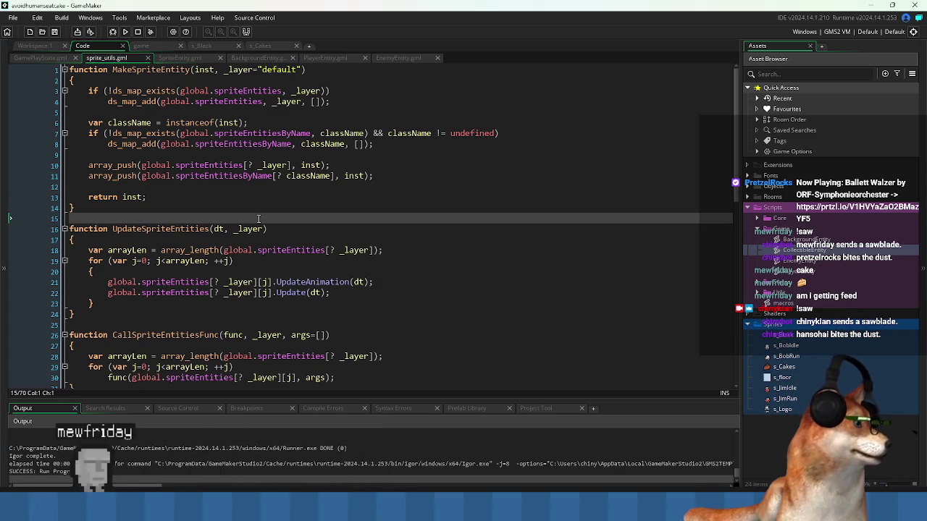
pyautogui.click(307, 186)
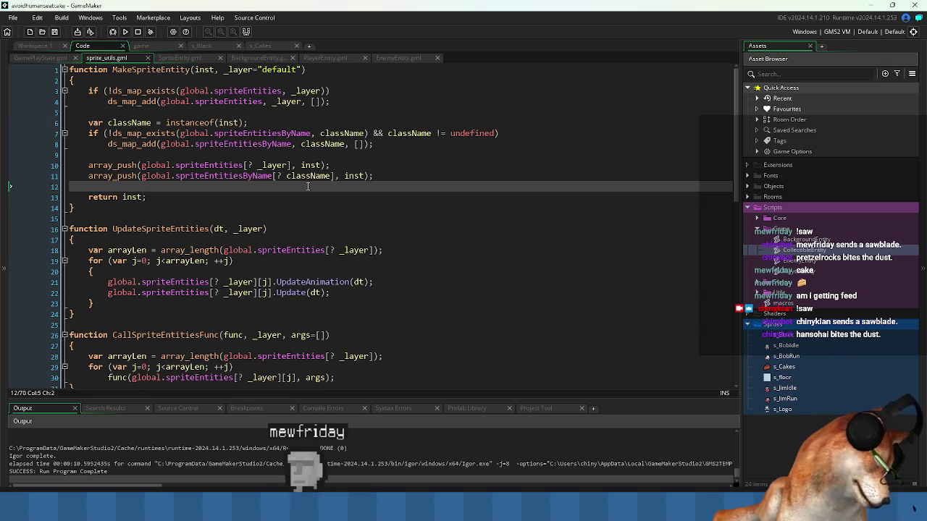
pyautogui.click(198, 154)
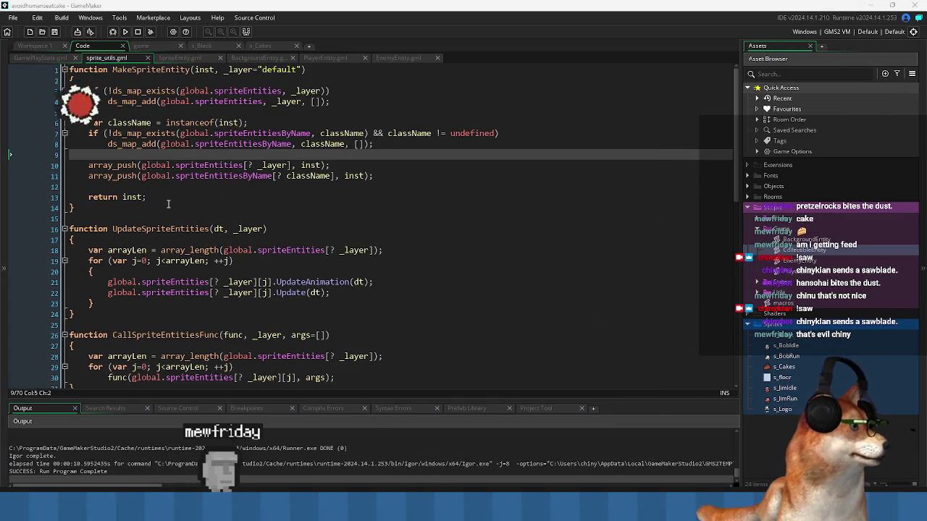
pyautogui.click(194, 187)
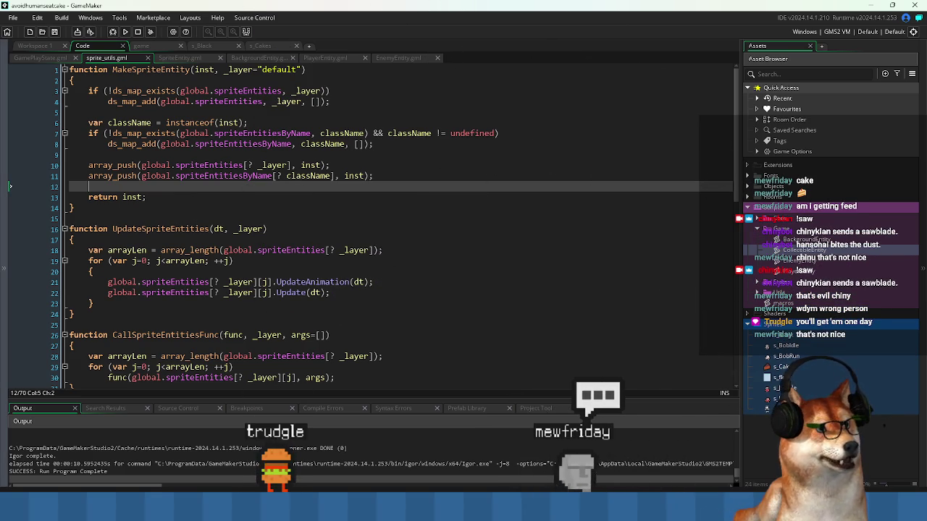
pyautogui.press('Tab')
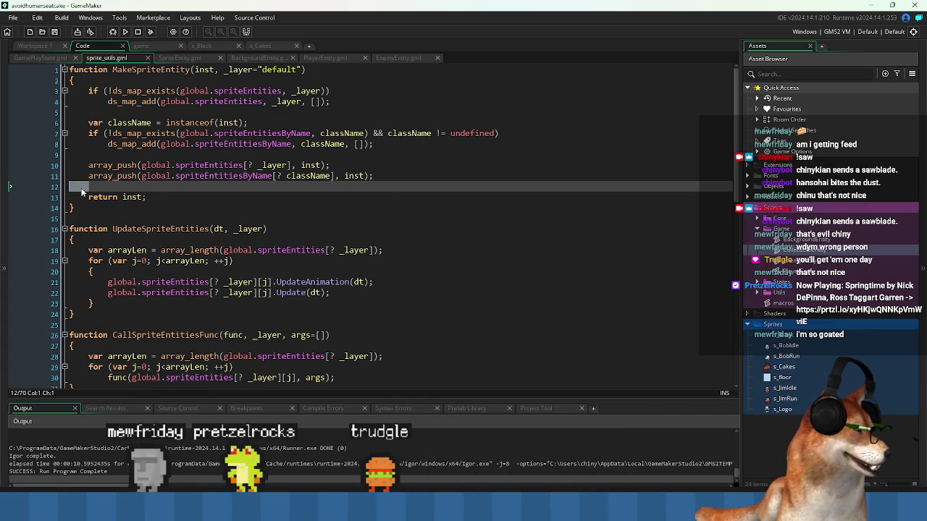
pyautogui.click(80, 185)
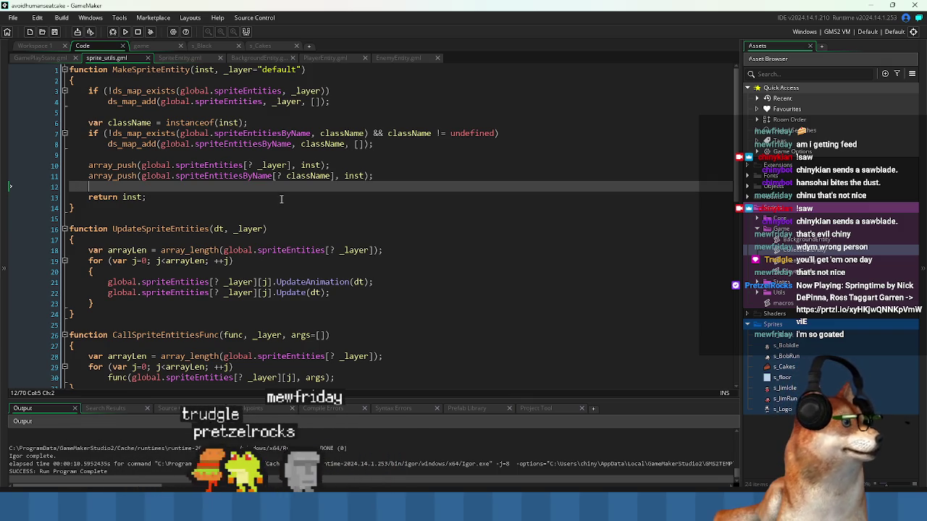
# Review the two array_push lines and the UpdateSpriteEntities function in sprite_utils.gml.
pyautogui.moveTo(88, 165); pyautogui.dragTo(208, 175)
pyautogui.click(209, 176)
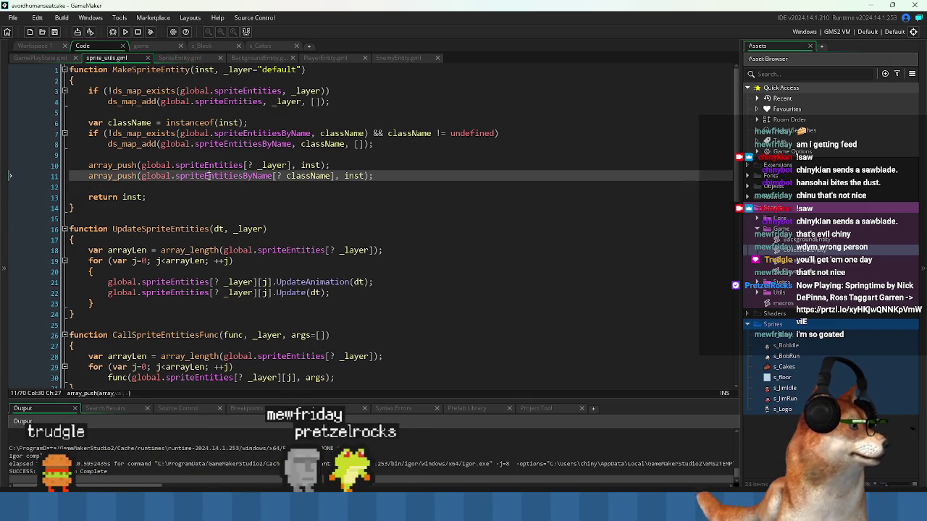
pyautogui.scroll(-1, 317, 197)
pyautogui.scroll(1, 317, 198)
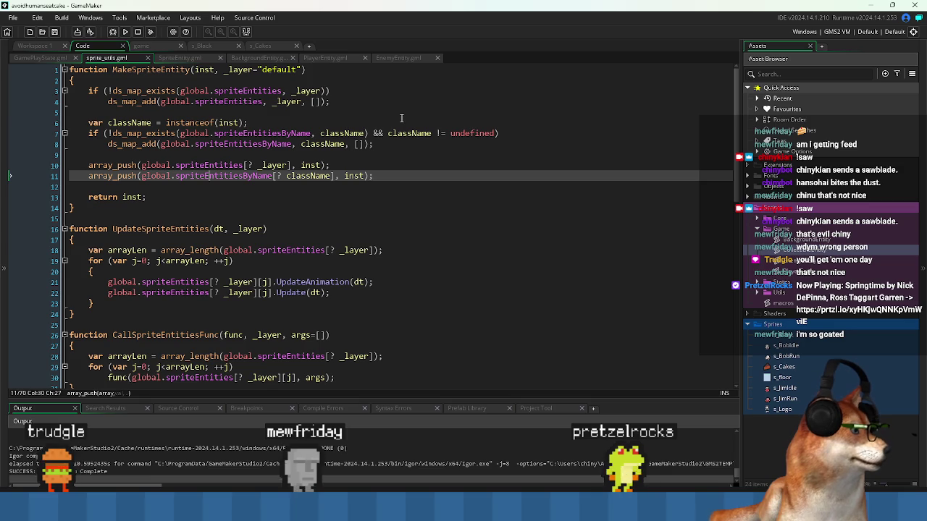
pyautogui.click(405, 240)
pyautogui.scroll(-5, 407, 229)
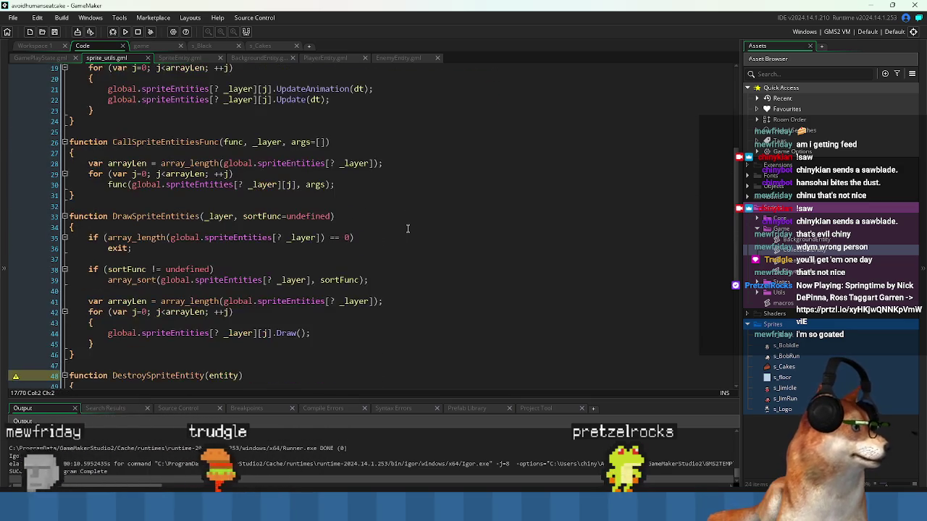
pyautogui.scroll(5, 407, 229)
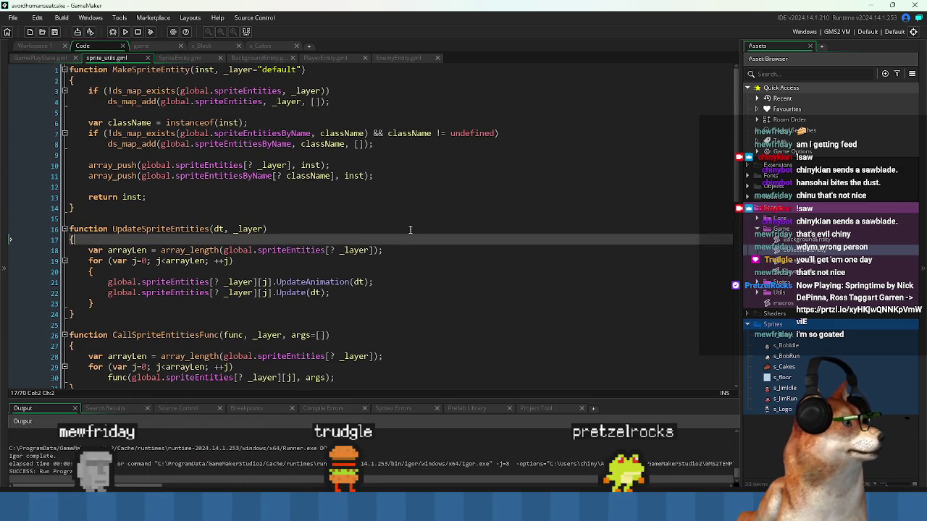
pyautogui.scroll(-3, 410, 229)
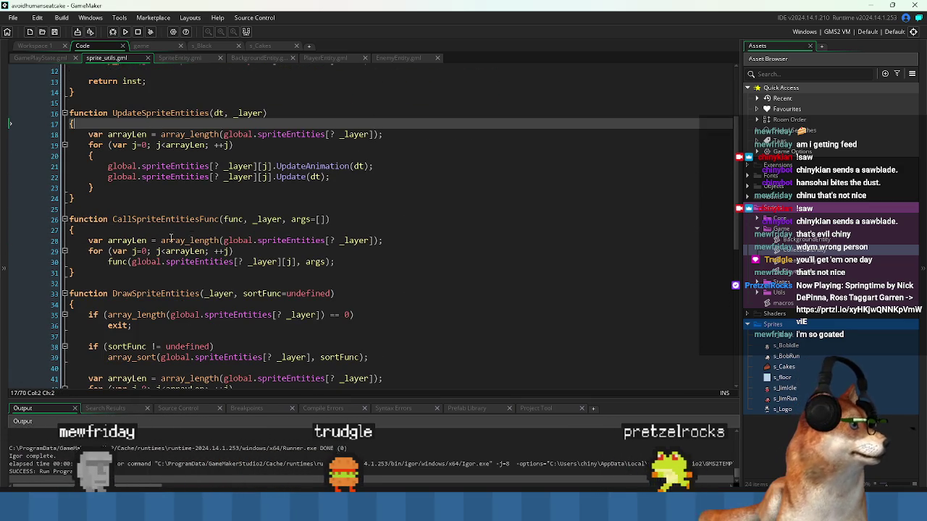
# Inspect CallSpriteEntitiesFunc, then view GamePlayState.gml's OnEnter function.
pyautogui.doubleClick(151, 220)
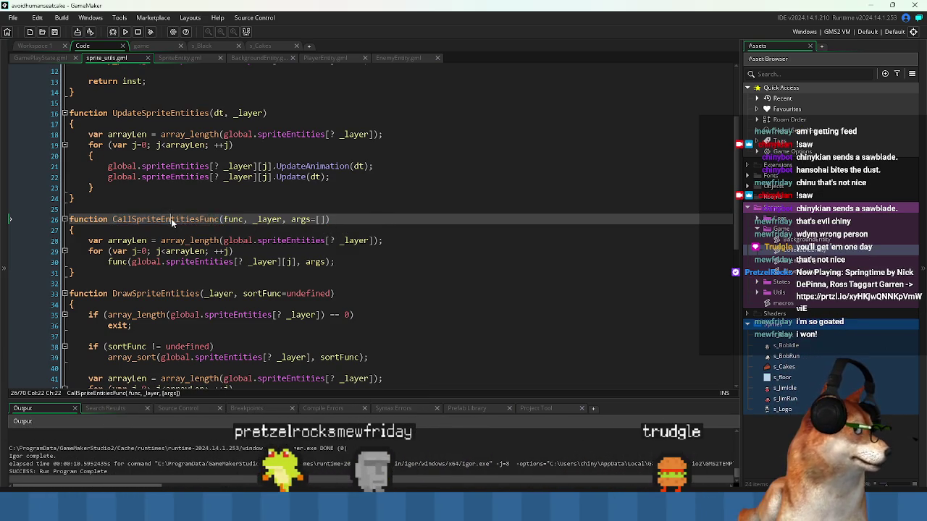
pyautogui.click(414, 220)
pyautogui.scroll(-2, 415, 220)
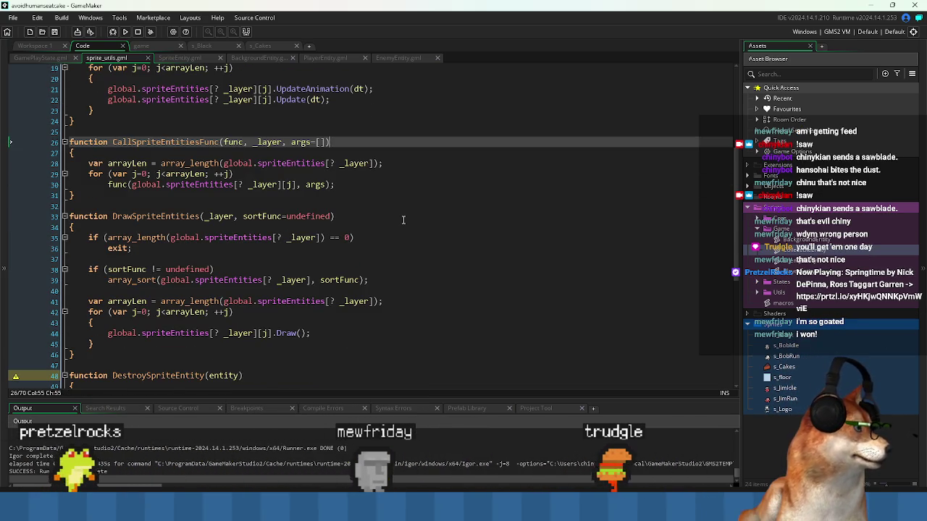
pyautogui.scroll(-7, 415, 220)
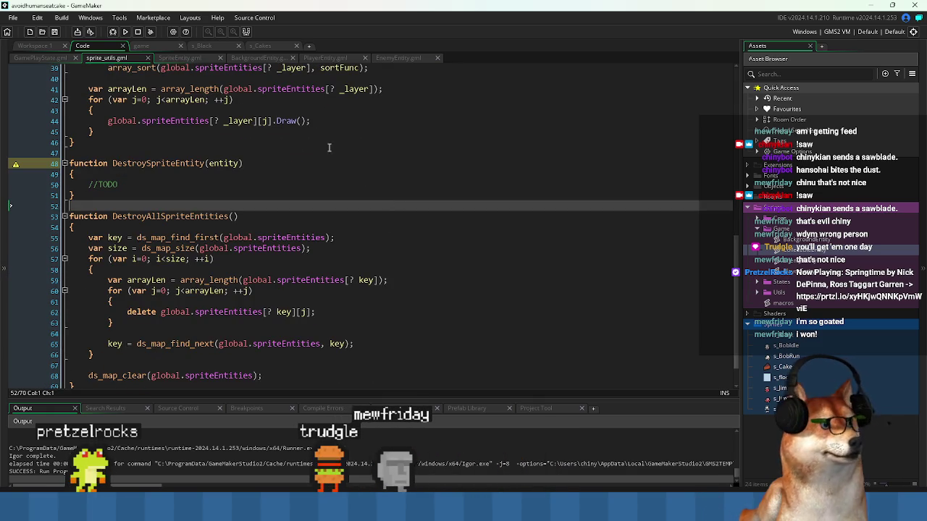
pyautogui.click(57, 61)
pyautogui.click(362, 151)
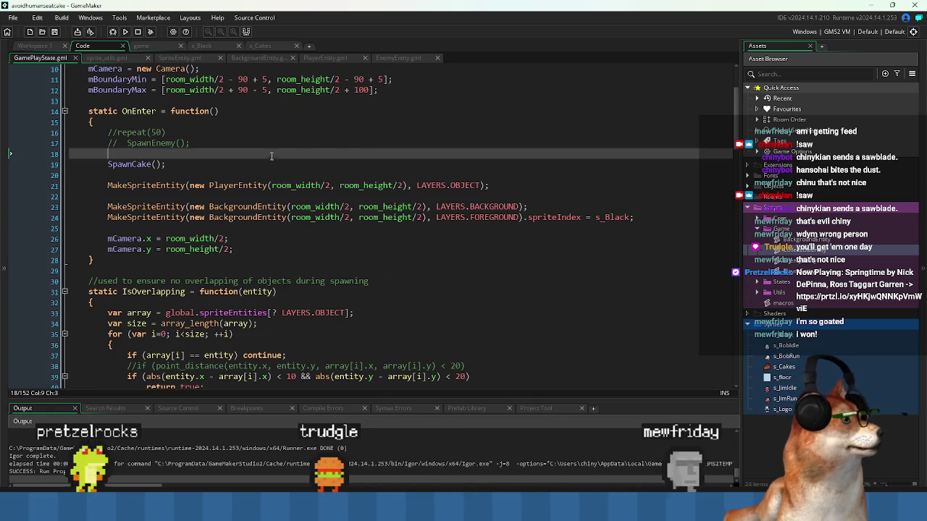
# Switch the build target to HTML5 and run the cake game in the browser.
pyautogui.click(290, 176)
pyautogui.scroll(-3, 261, 211)
pyautogui.scroll(-9, 275, 231)
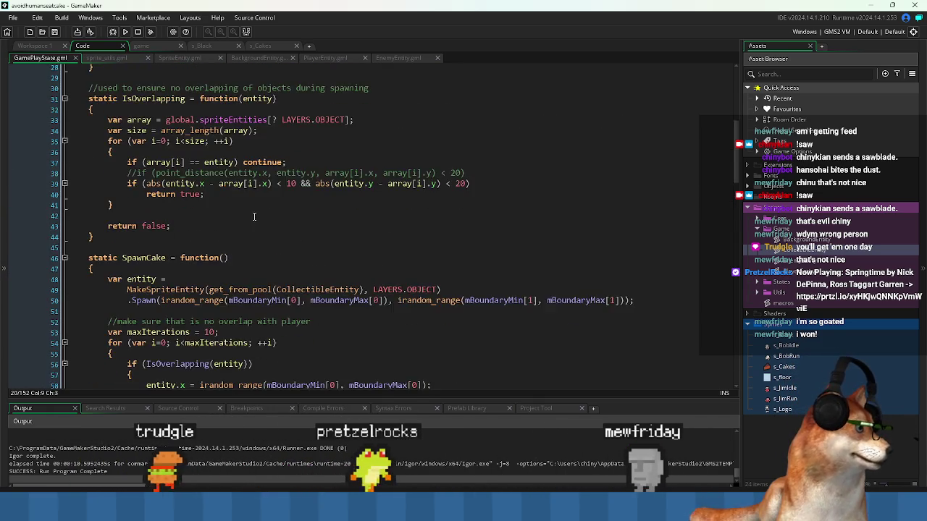
pyautogui.scroll(7, 293, 249)
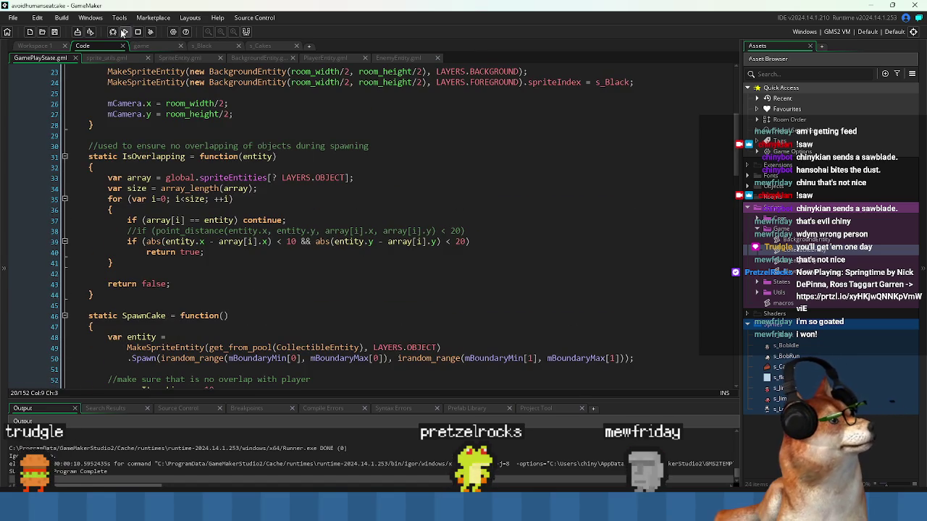
pyautogui.click(842, 34)
pyautogui.click(547, 106)
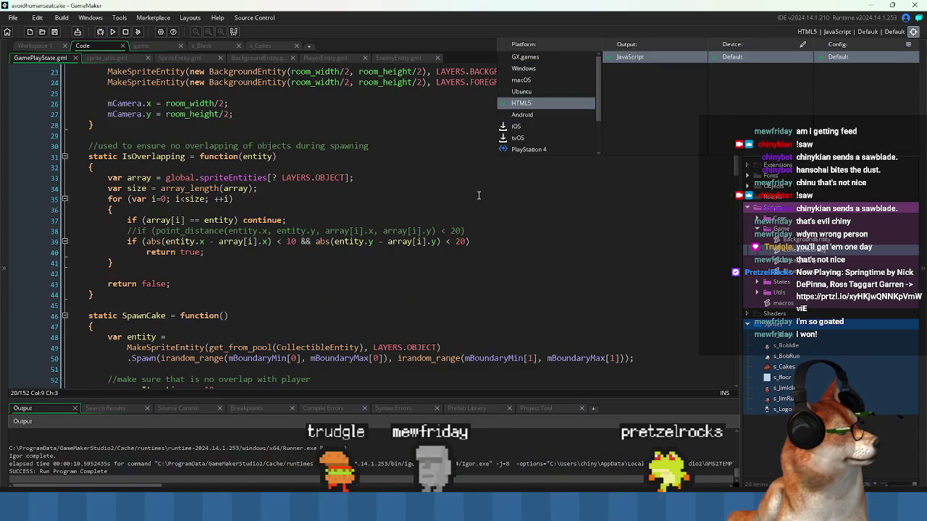
pyautogui.click(478, 198)
pyautogui.click(113, 32)
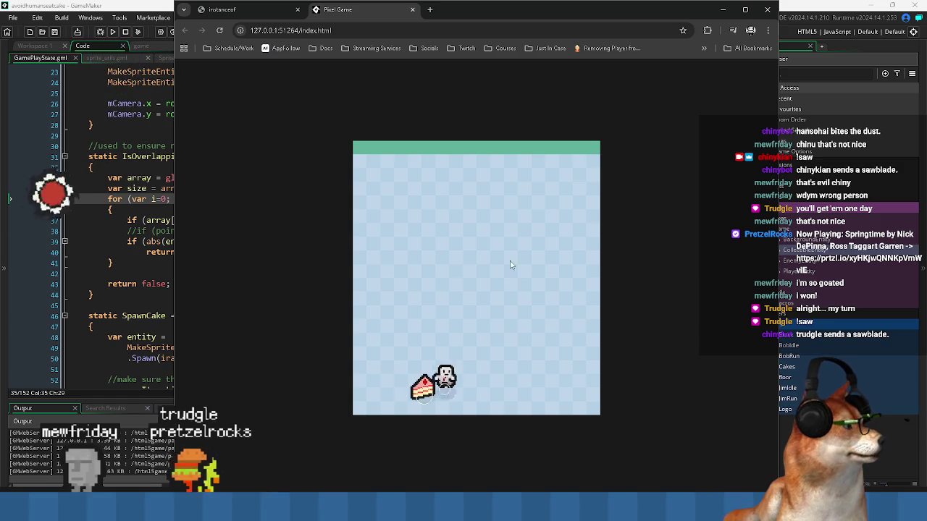
# Close the Pixel Game and manual tabs, returning to GamePlayState.gml's IsOverlapping check.
pyautogui.hotkey('ctrl', 'w')
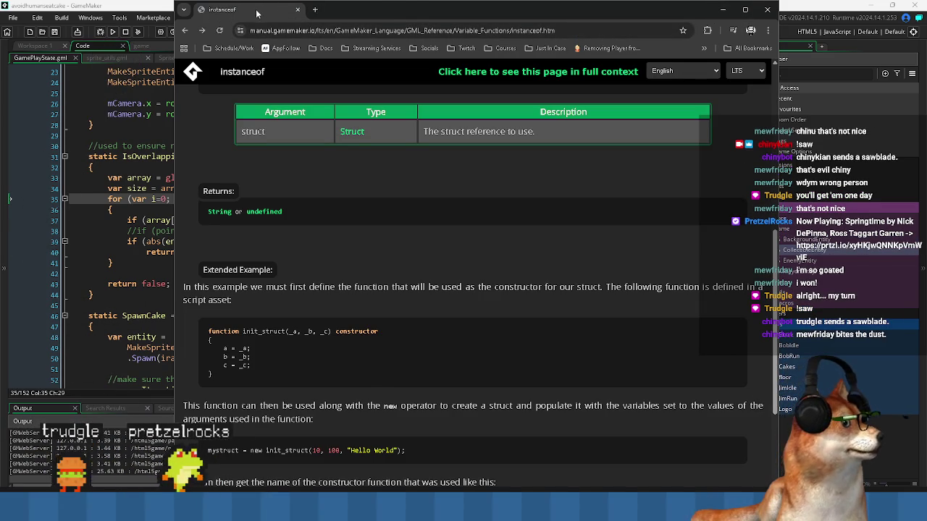
pyautogui.hotkey('ctrl', 'w')
pyautogui.click(412, 220)
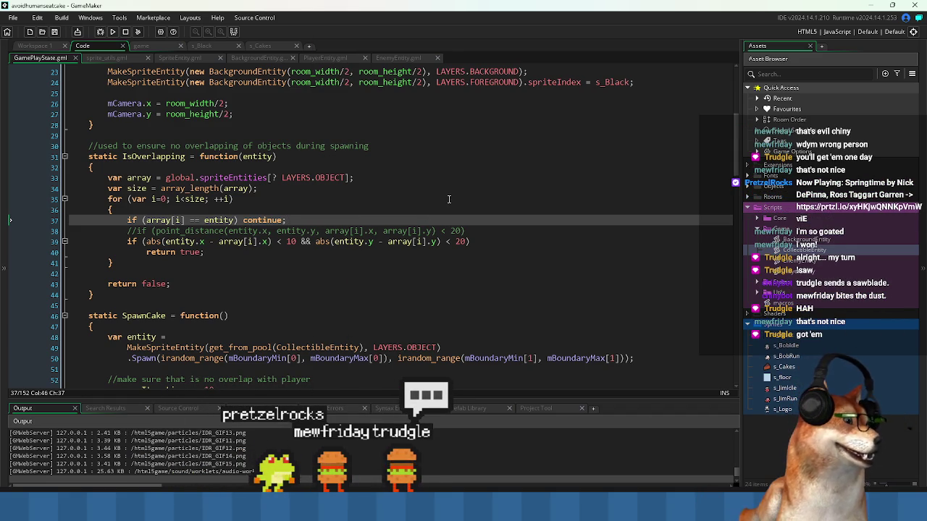
# Review the IsOverlapping and SpawnCake code in GamePlayState.gml.
pyautogui.click(259, 260)
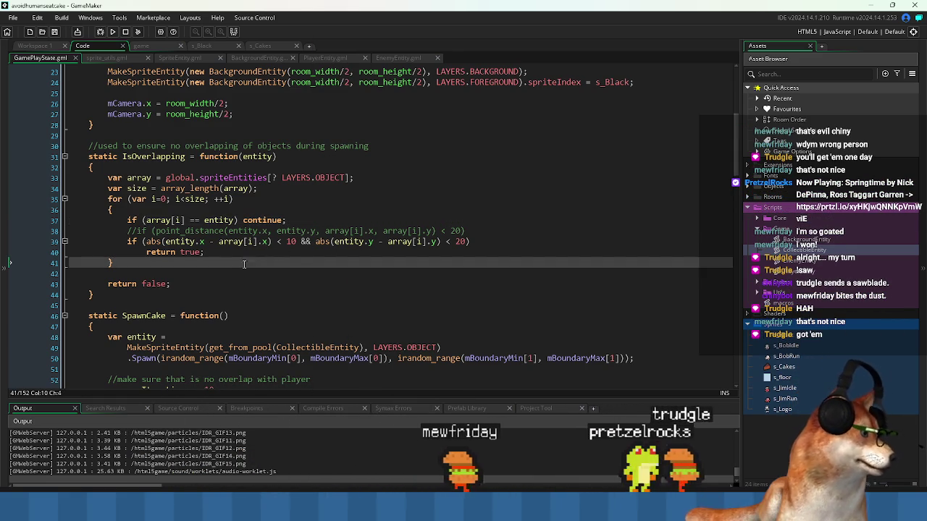
pyautogui.click(200, 271)
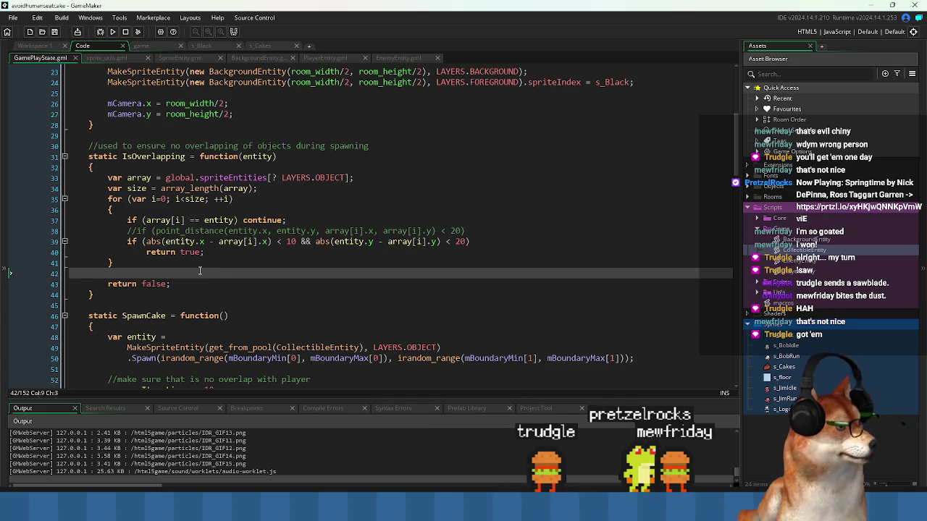
pyautogui.scroll(5, 223, 233)
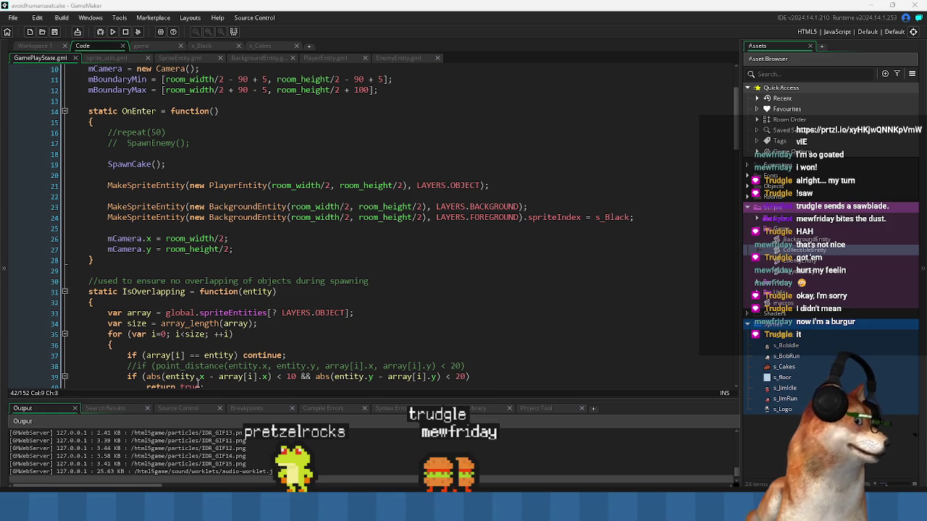
pyautogui.click(217, 249)
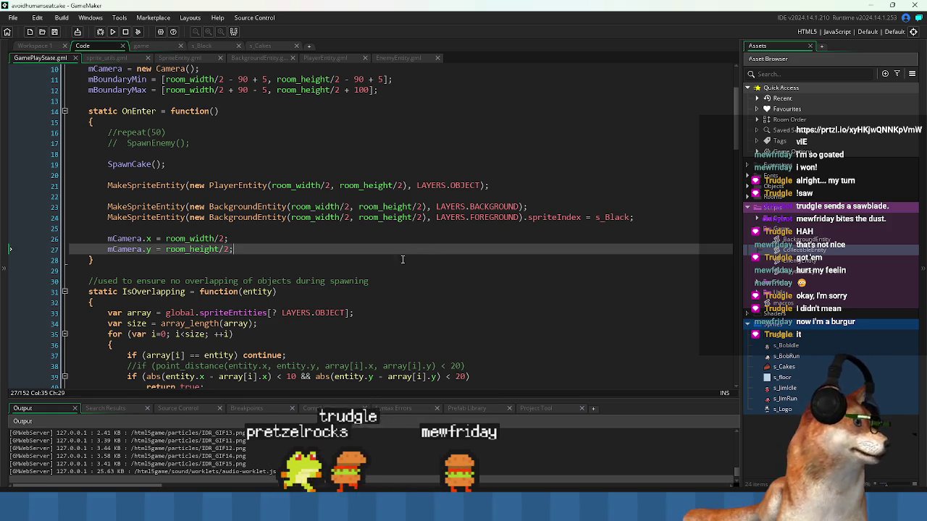
# Inspect the line reading the global sprite entities, then show the o_Game Create event.
pyautogui.scroll(-1, 216, 230)
pyautogui.scroll(2, 217, 230)
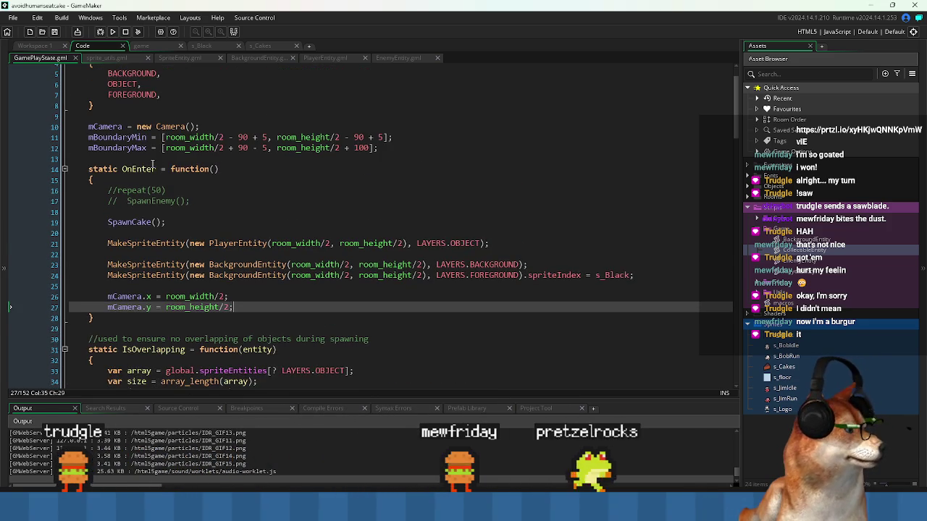
pyautogui.scroll(1, 348, 266)
pyautogui.scroll(-1, 349, 267)
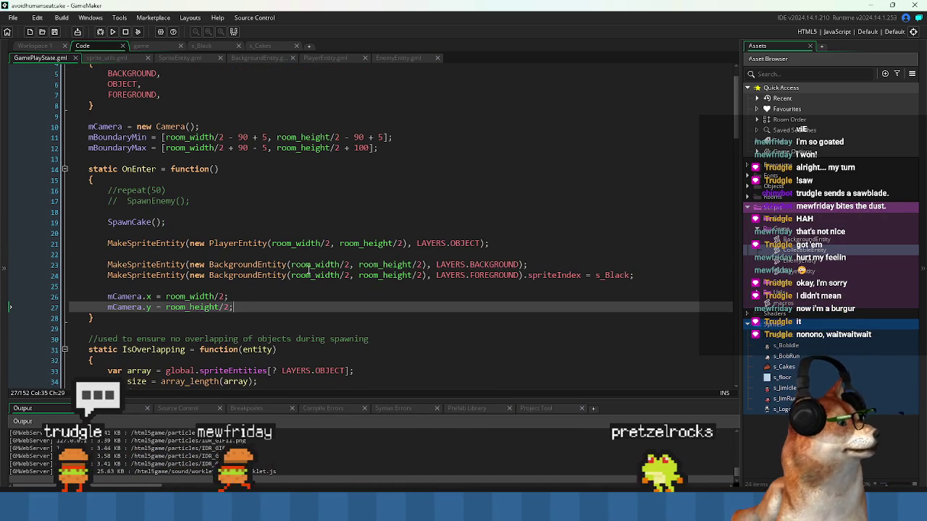
pyautogui.scroll(-3, 310, 269)
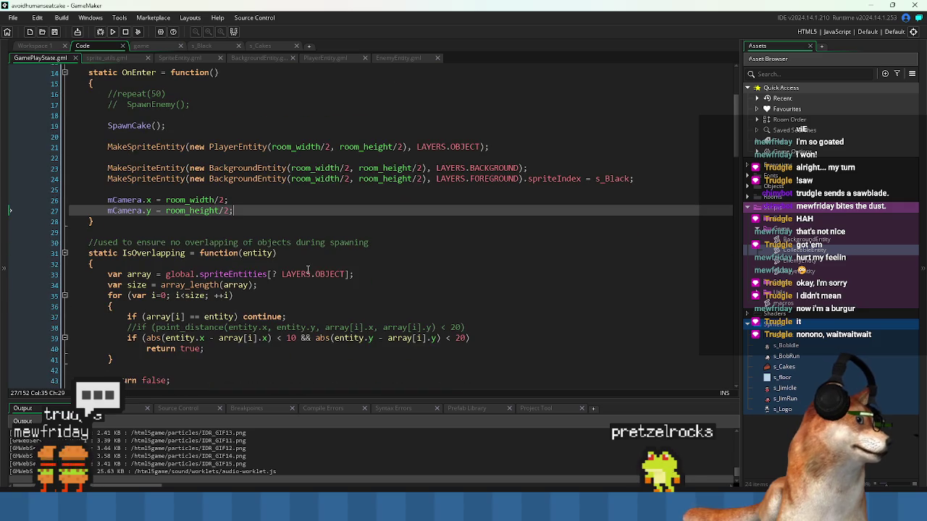
pyautogui.scroll(-5, 308, 270)
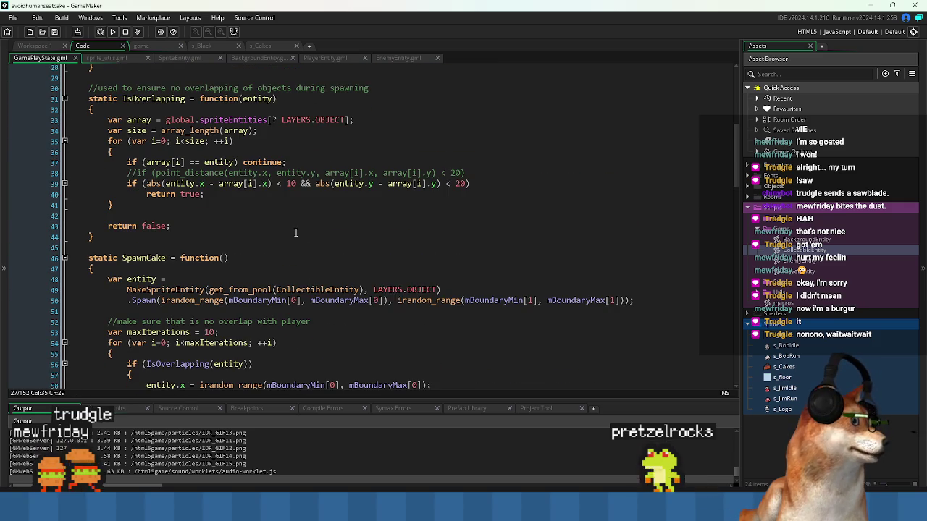
pyautogui.click(359, 119)
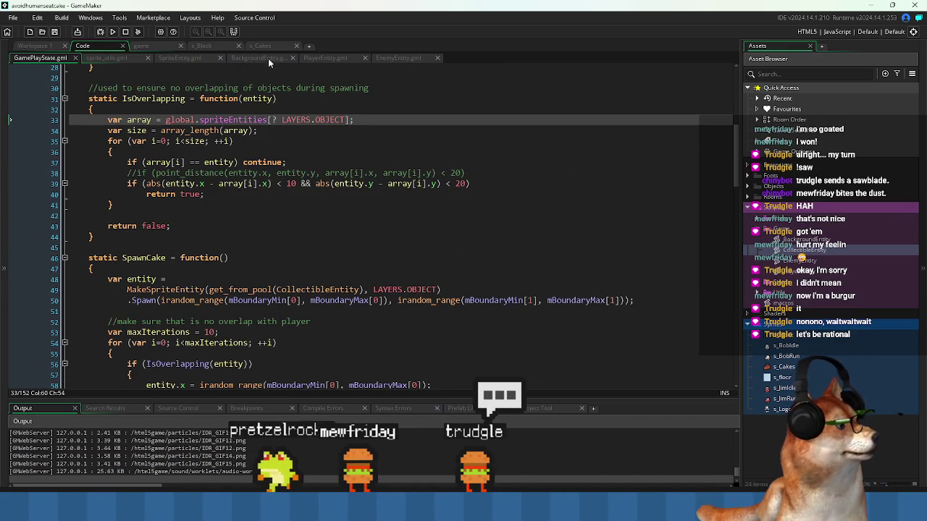
pyautogui.click(34, 46)
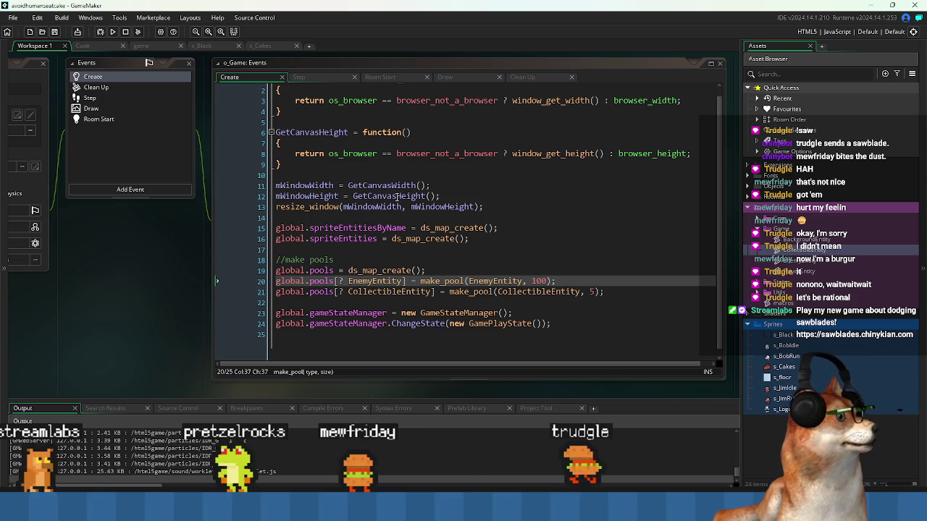
# Bring up the CollectibleEntity script in the main code workspace.
pyautogui.hotkey('ctrl', 'Tab')
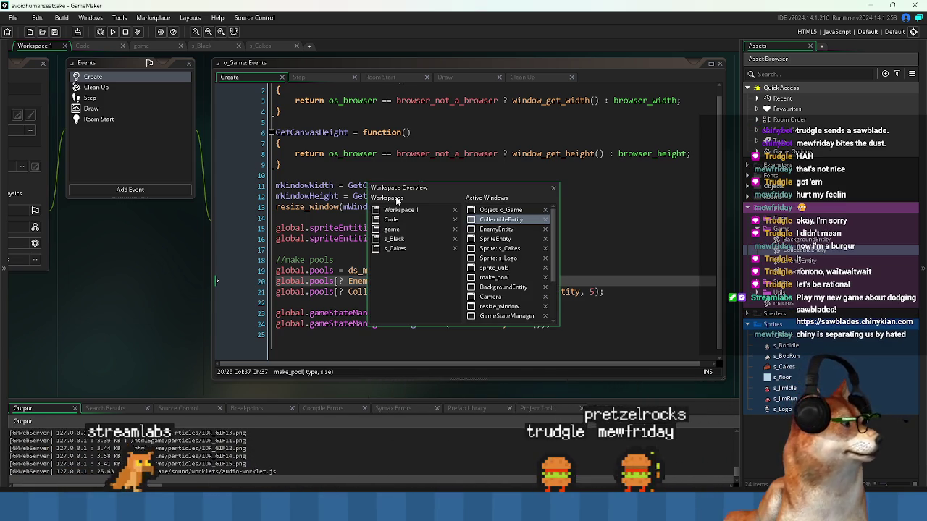
pyautogui.press('Return')
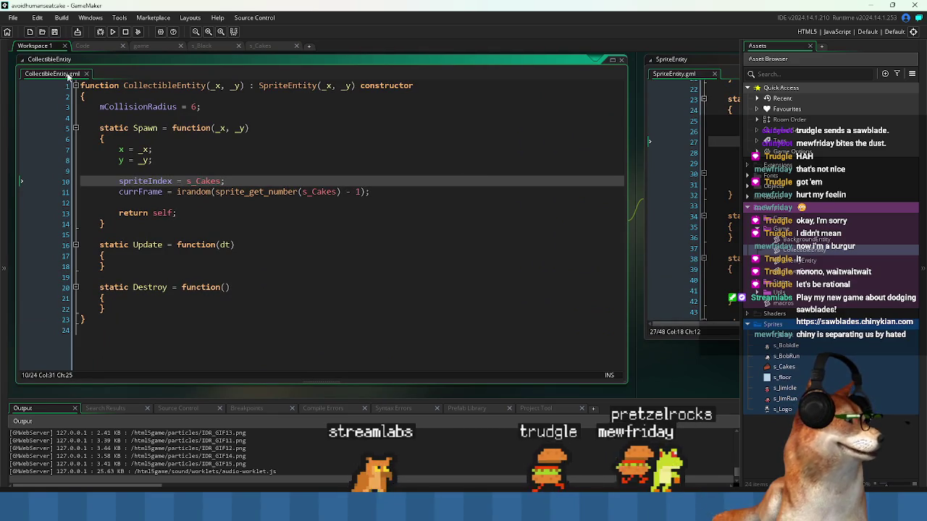
pyautogui.click(90, 46)
pyautogui.click(82, 59)
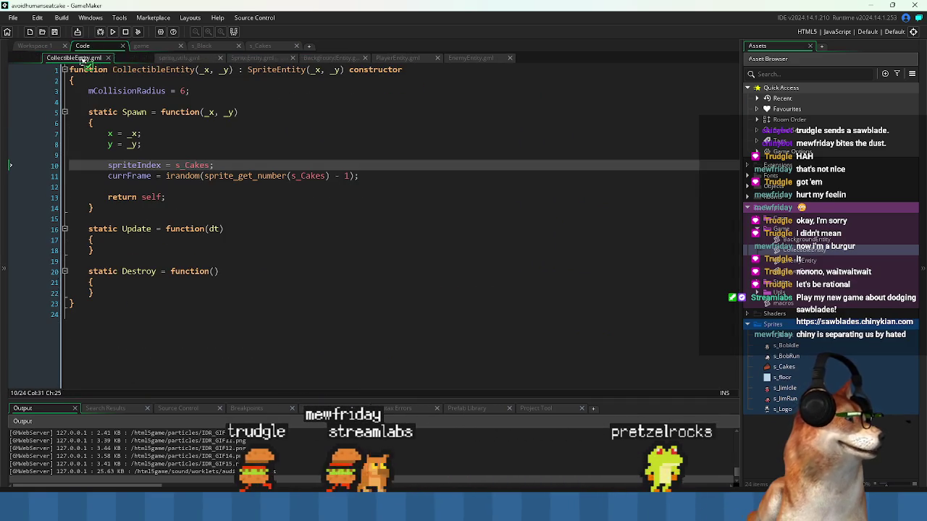
# Add a new empty line inside CollectibleEntity's Update function.
pyautogui.click(425, 232)
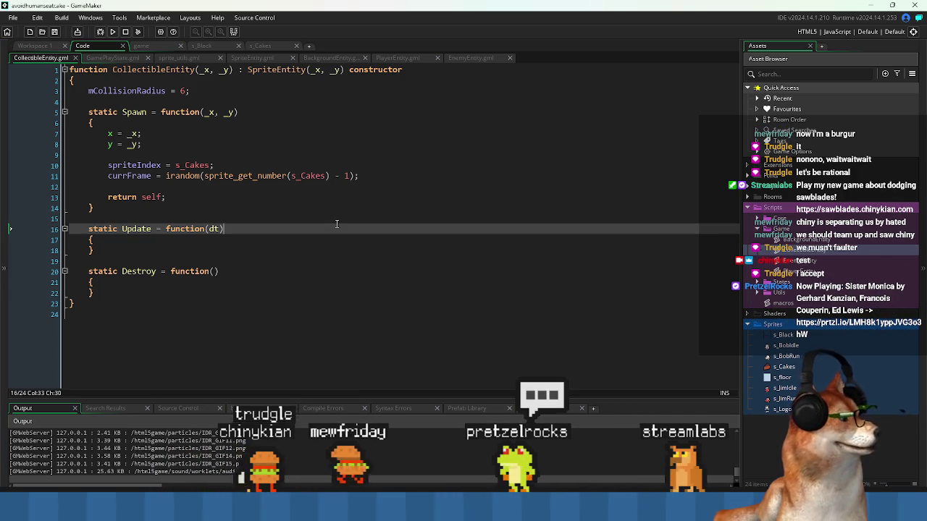
pyautogui.press('Down')
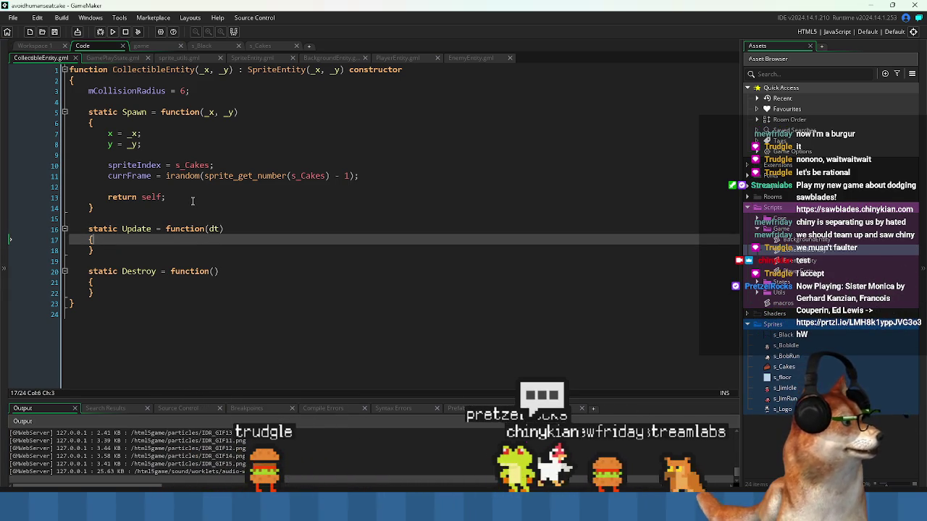
pyautogui.click(193, 199)
pyautogui.click(191, 209)
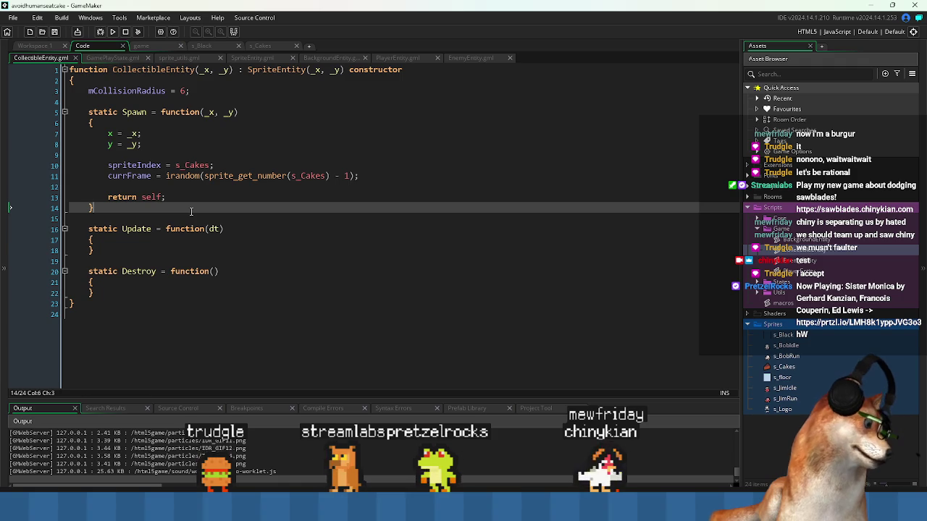
pyautogui.click(164, 238)
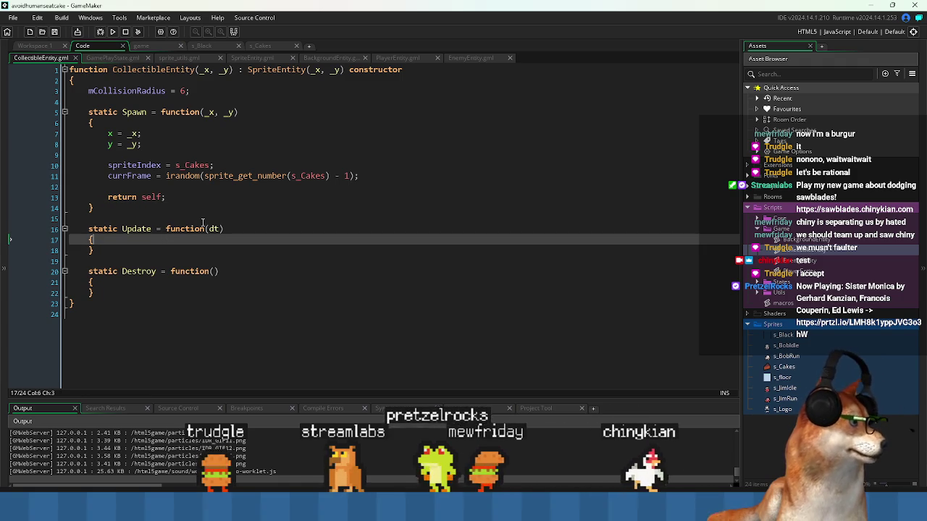
pyautogui.press('Return')
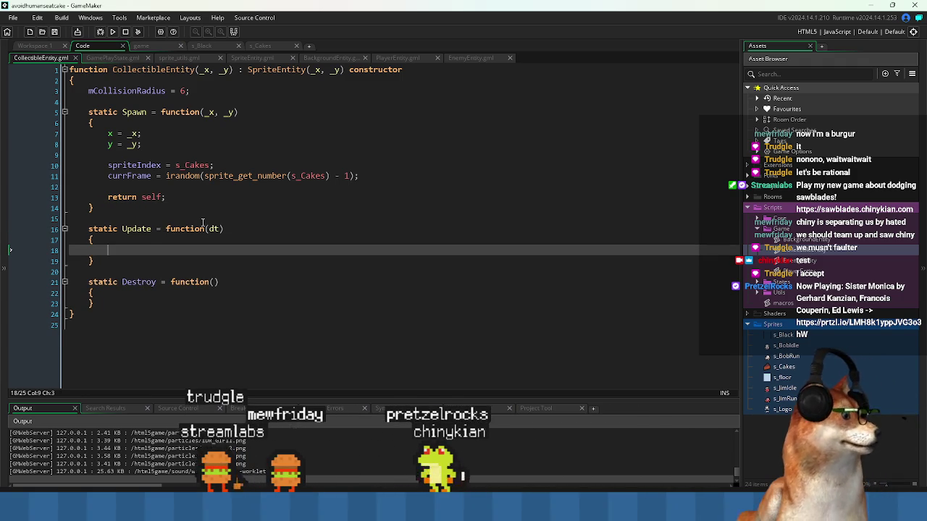
# Write the lookup global.spriteEntitiesByName[? "PlayerEntity"] in Update.
pyautogui.write('global.sprite')
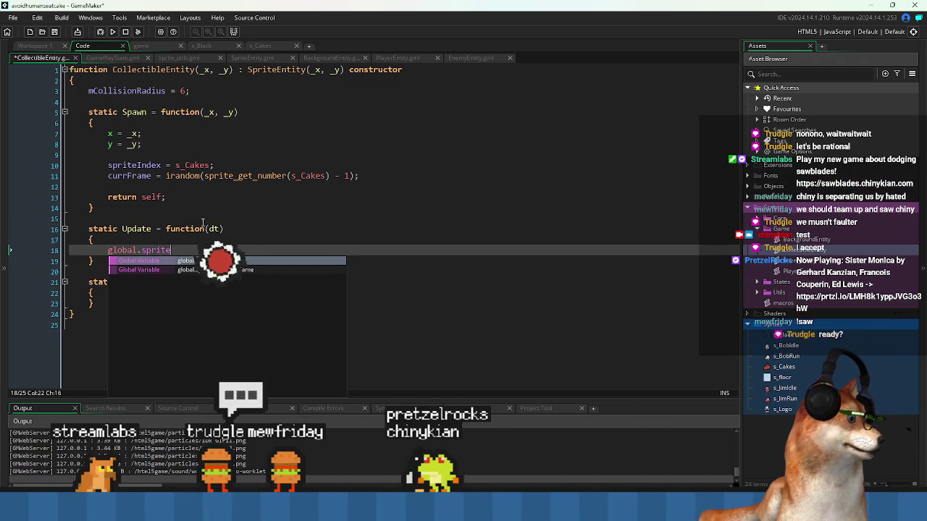
pyautogui.press('Down')
pyautogui.press('Return')
pyautogui.write('[')
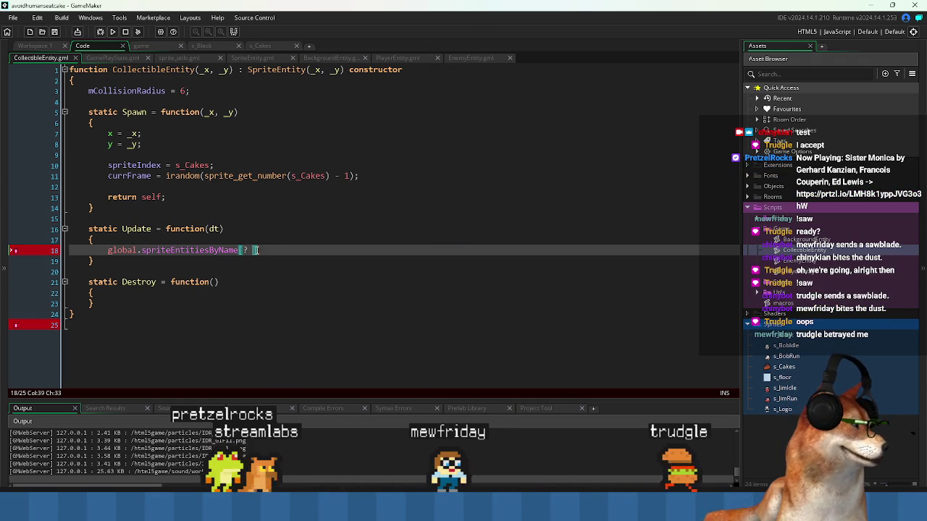
pyautogui.press('Left')
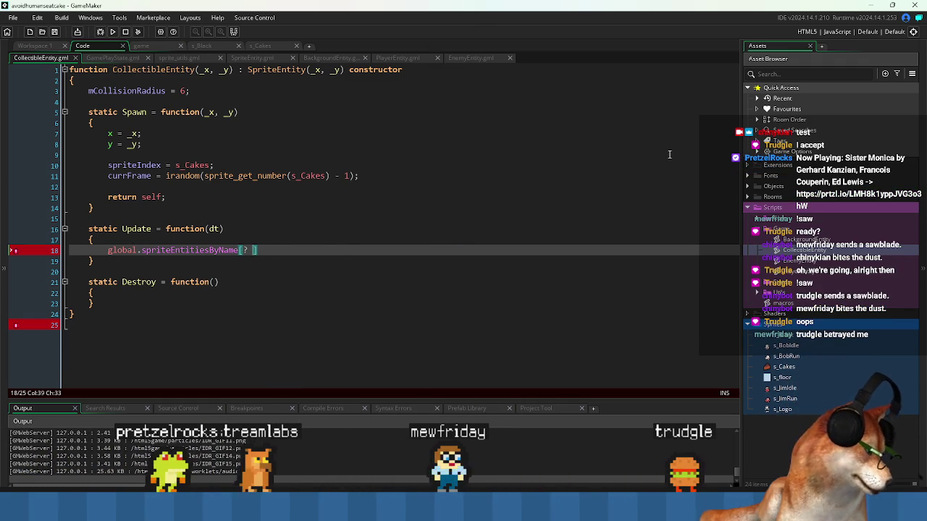
pyautogui.write('"')
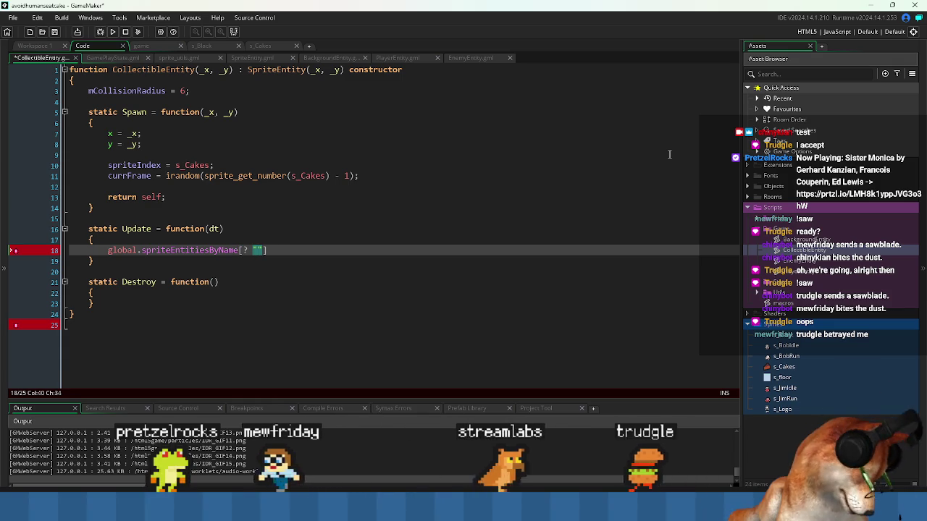
pyautogui.write('PlayerEnt')
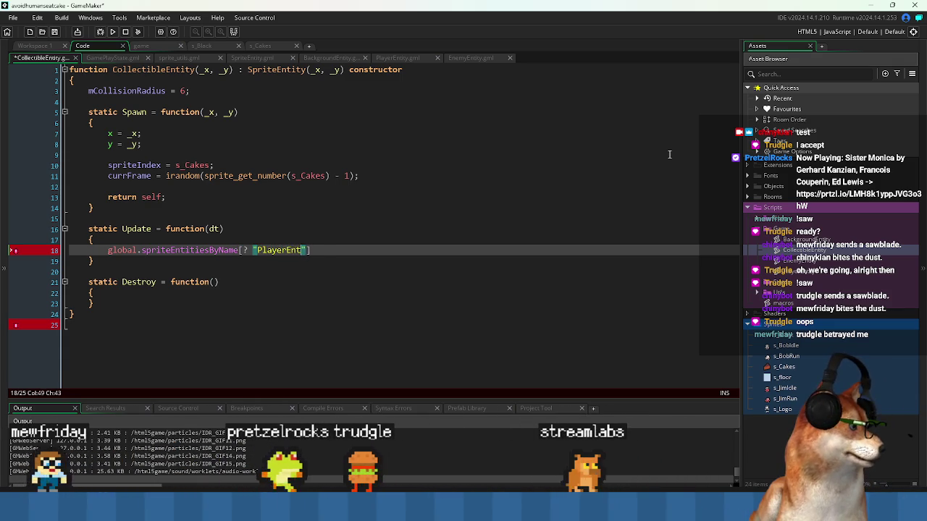
pyautogui.write('ity')
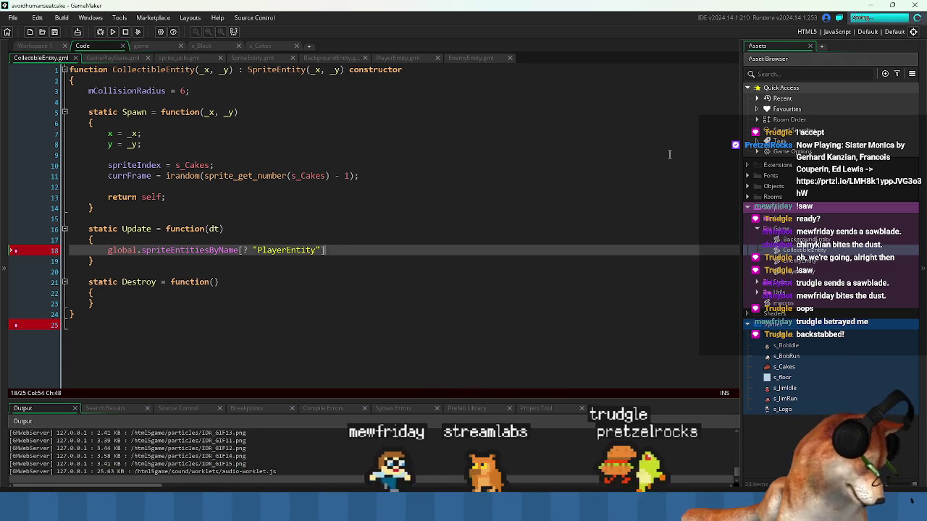
# Turn the lookup line into an assignment and start a new line below it.
pyautogui.press('Home')
pyautogui.press('Return')
pyautogui.press('Up')
pyautogui.press('BackSpace')
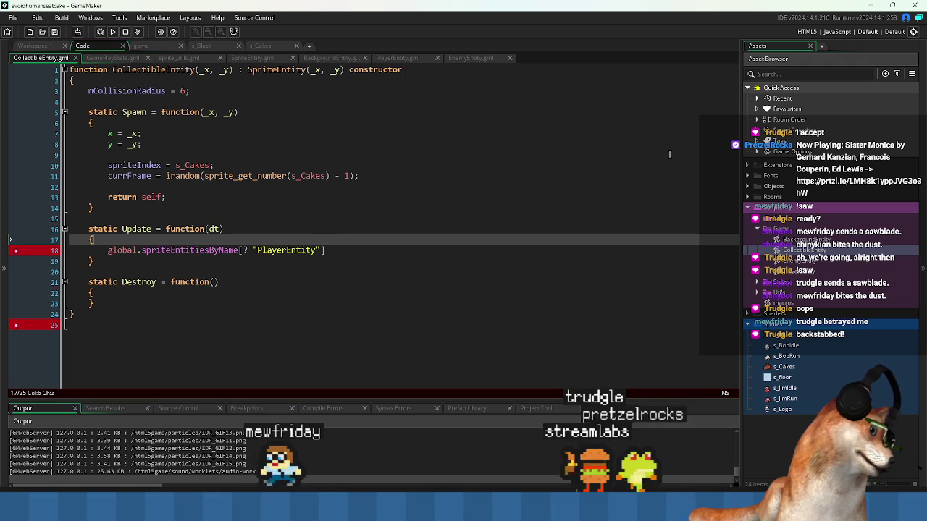
pyautogui.press('Down')
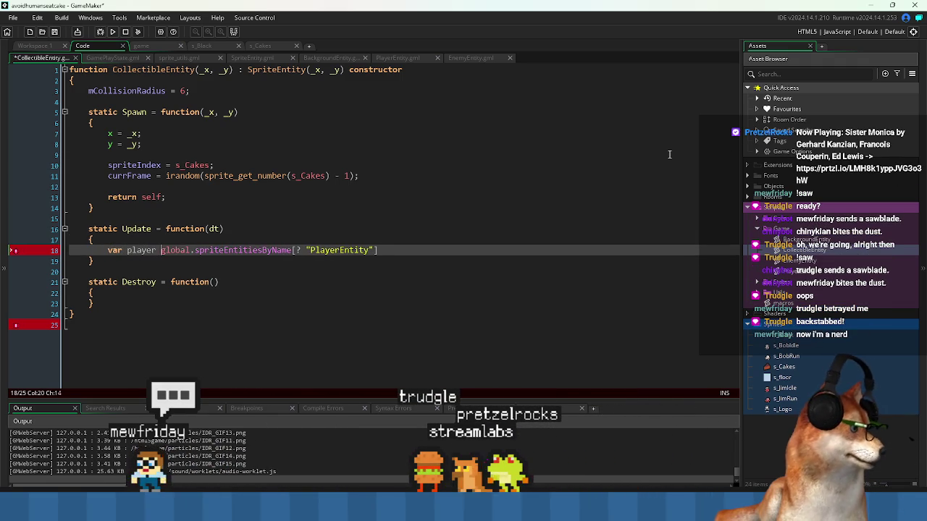
pyautogui.write('=')
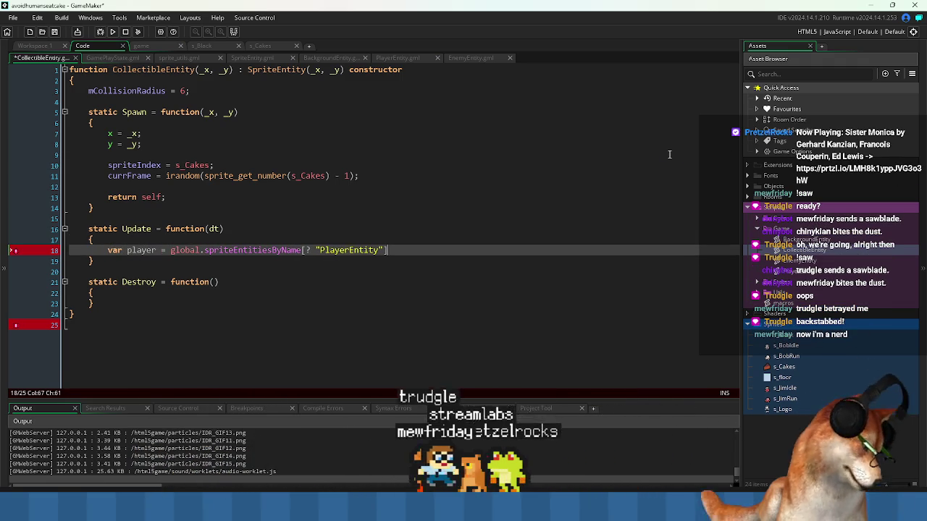
pyautogui.press('Return')
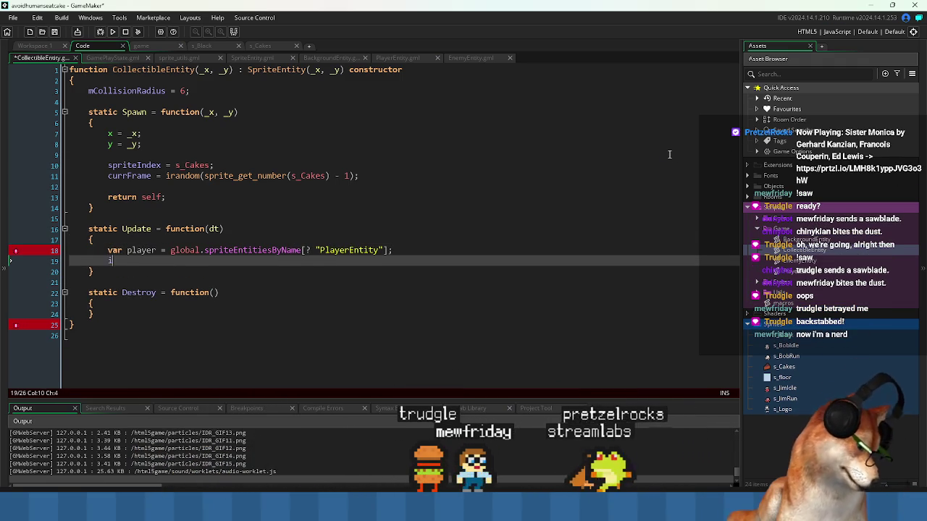
# Add an if (player) check below the lookup.
pyautogui.write('if')
pyautogui.press('Return')
pyautogui.write('()')
pyautogui.press('Up')
pyautogui.press('Up')
pyautogui.press('Down')
pyautogui.press('Down')
pyautogui.press('Left')
pyautogui.press('Left')
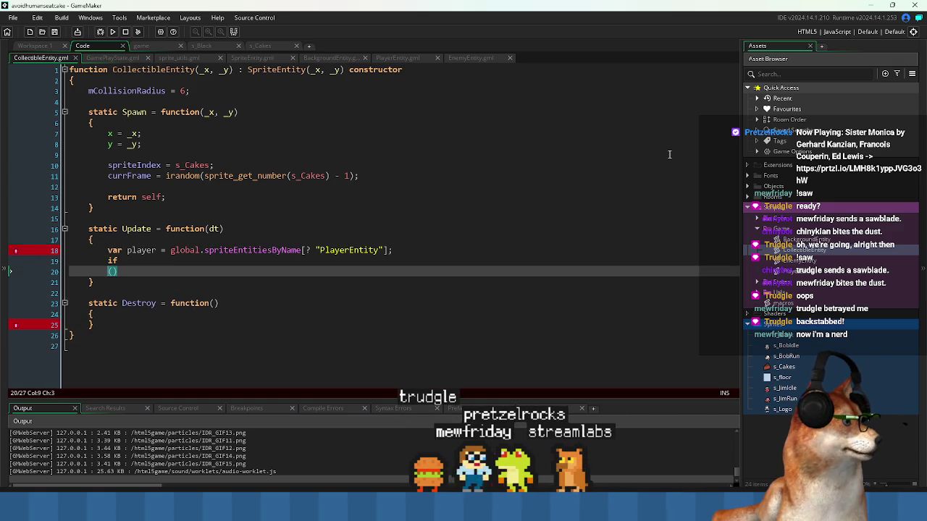
pyautogui.press('BackSpace')
pyautogui.press('Up')
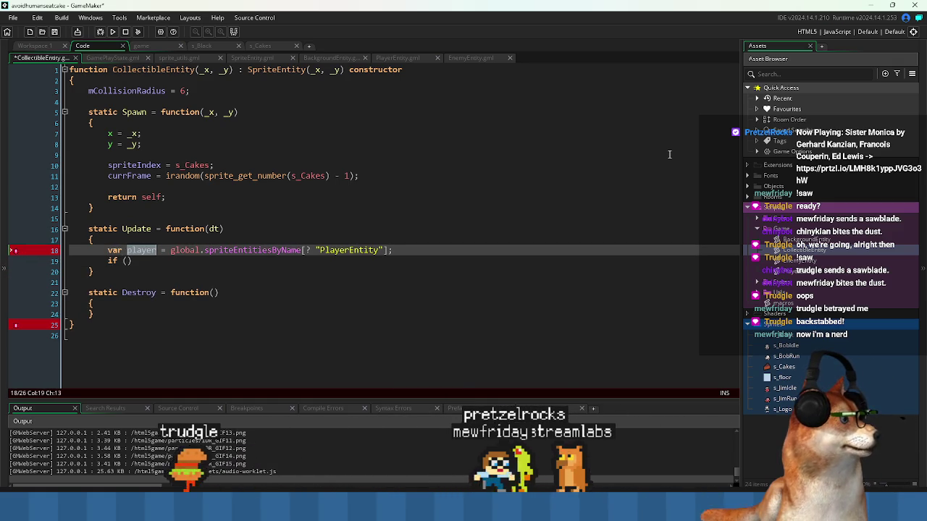
pyautogui.hotkey('ctrl', 'c')
pyautogui.press('Down')
pyautogui.press('Left')
pyautogui.hotkey('ctrl', 'v')
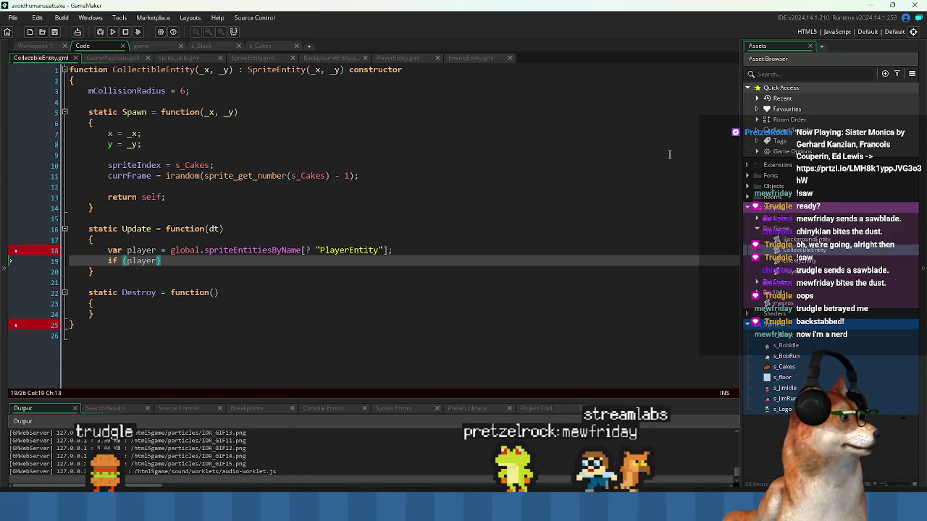
# Split off a separate var player = undefined; declaration above the assignment.
pyautogui.press('Up')
pyautogui.press('End')
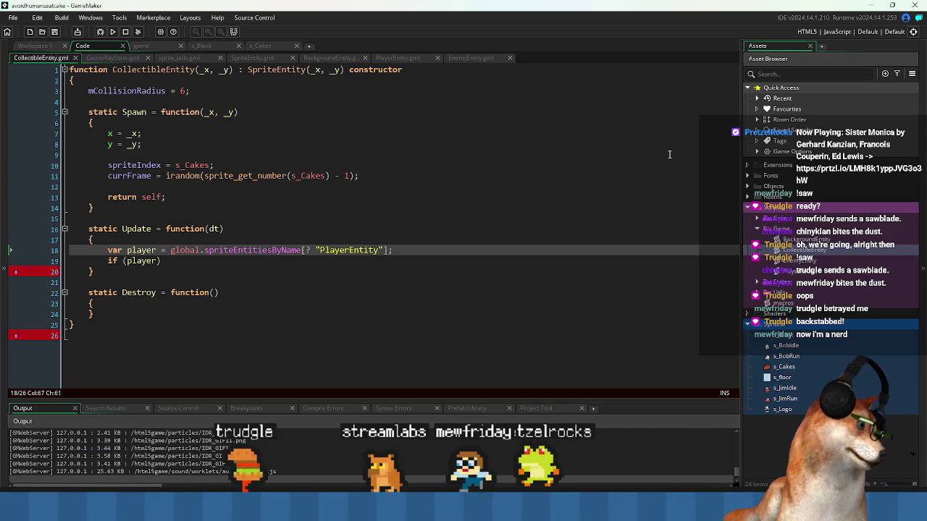
pyautogui.hotkey('ctrl', 'shift', 'Left')
pyautogui.hotkey('ctrl', 'shift', 'Left')
pyautogui.hotkey('ctrl', 'shift', 'Left')
pyautogui.press('Left')
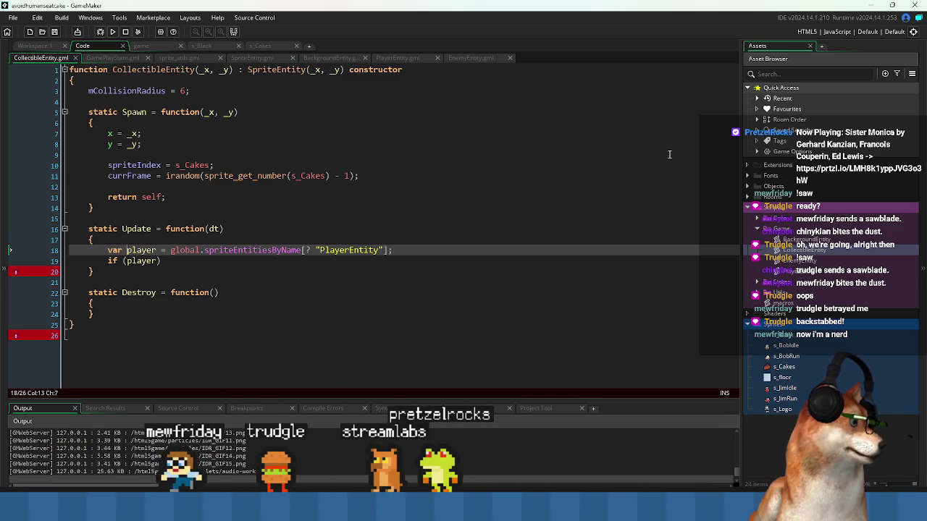
pyautogui.press('Delete')
pyautogui.press('Return')
pyautogui.press('Up')
pyautogui.write('va')
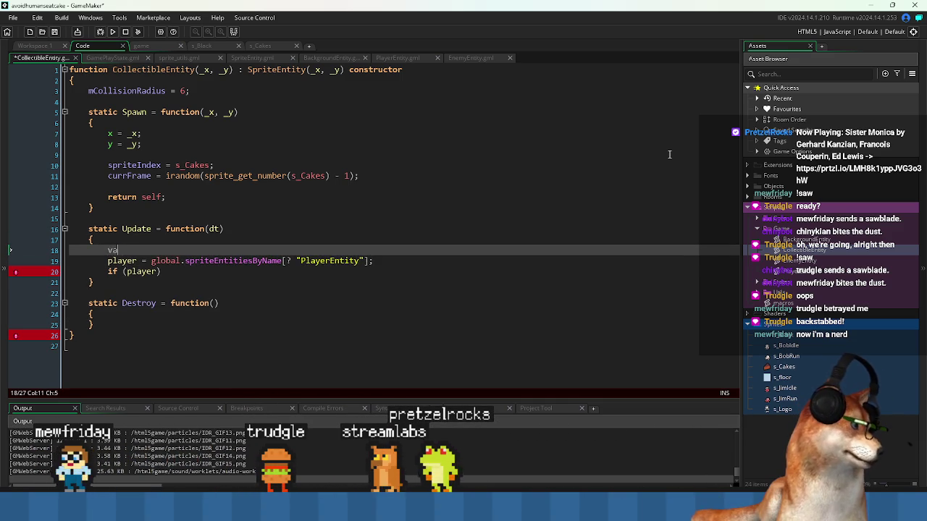
pyautogui.write('r player = undefined;')
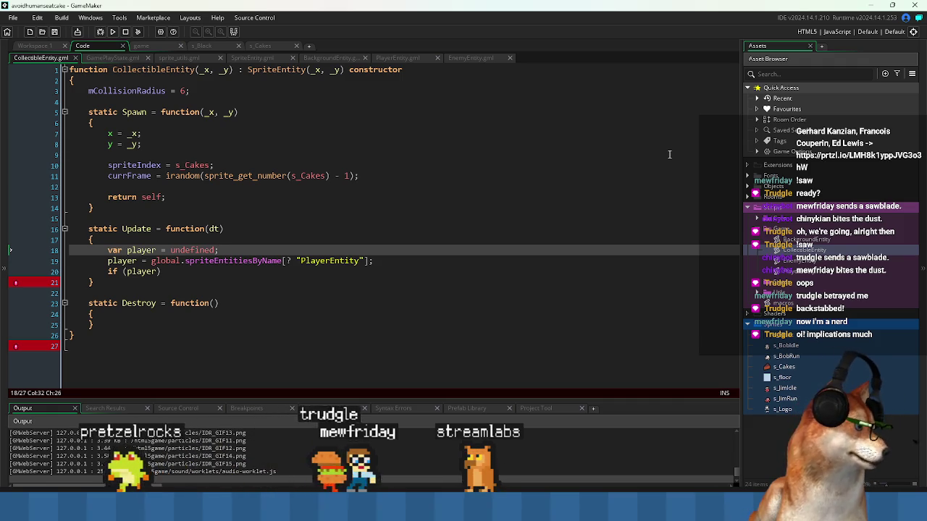
# Cut the PlayerEntity lookup expression out of the assignment on line 19.
pyautogui.click(442, 259)
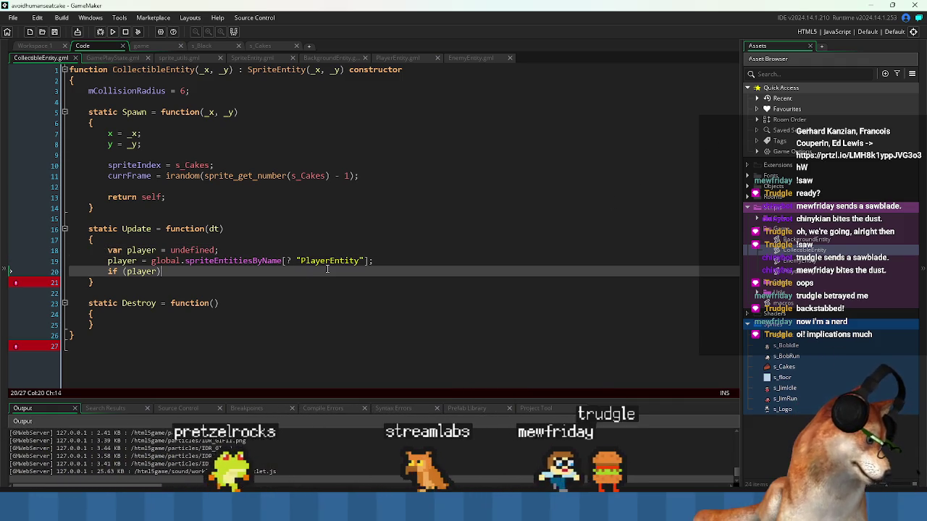
pyautogui.click(160, 250)
pyautogui.press('Down')
pyautogui.press('Home')
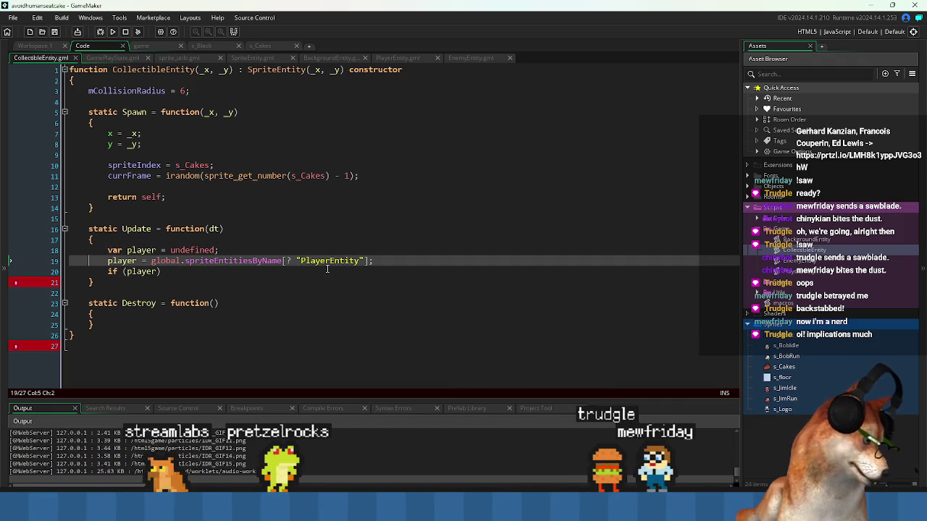
pyautogui.press('Up')
pyautogui.press('Down')
pyautogui.press('Up')
pyautogui.press('Down')
pyautogui.press('End')
pyautogui.press('Left')
pyautogui.press('Left')
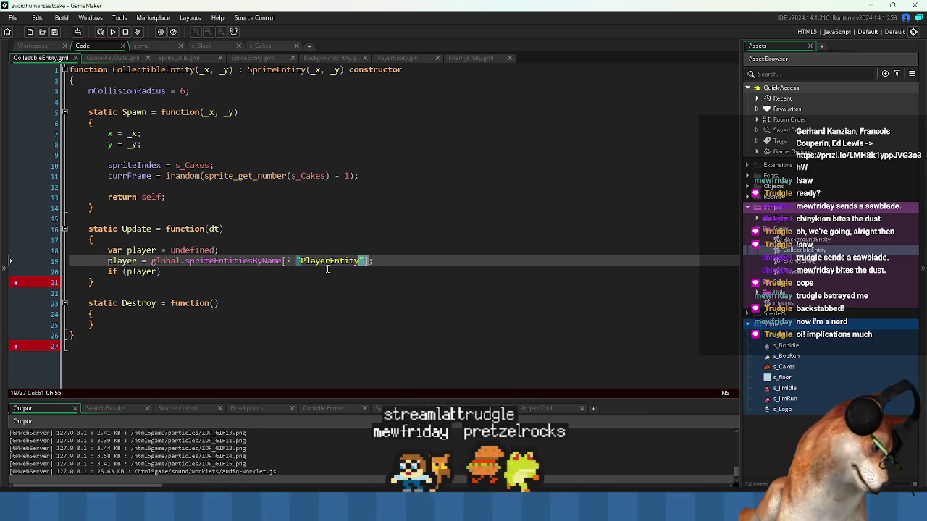
pyautogui.press('Right')
pyautogui.hotkey('ctrl', 'shift', 'Left')
pyautogui.hotkey('ctrl', 'shift', 'Left')
pyautogui.hotkey('ctrl', 'shift', 'Left')
pyautogui.press('BackSpace')
# Declare player from the lookup with index [0], drop the 'player = ;' line, and empty the if.
pyautogui.press('Up')
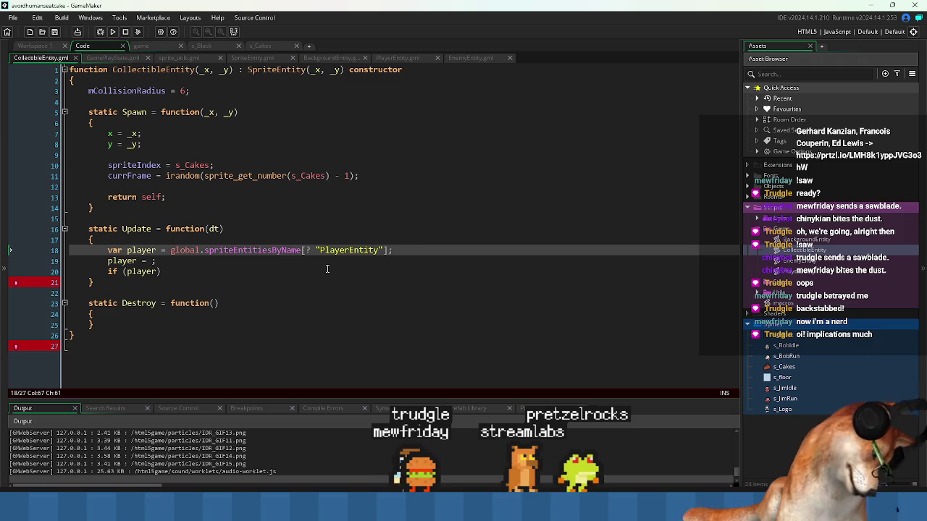
pyautogui.press('Left')
pyautogui.write('0')
pyautogui.press('End')
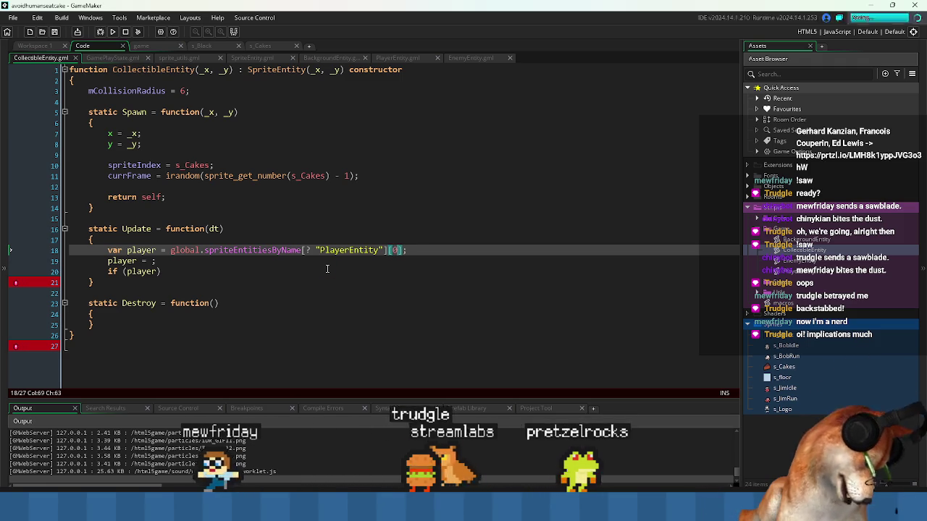
pyautogui.press('Down')
pyautogui.hotkey('ctrl', 'd')
pyautogui.press('Up')
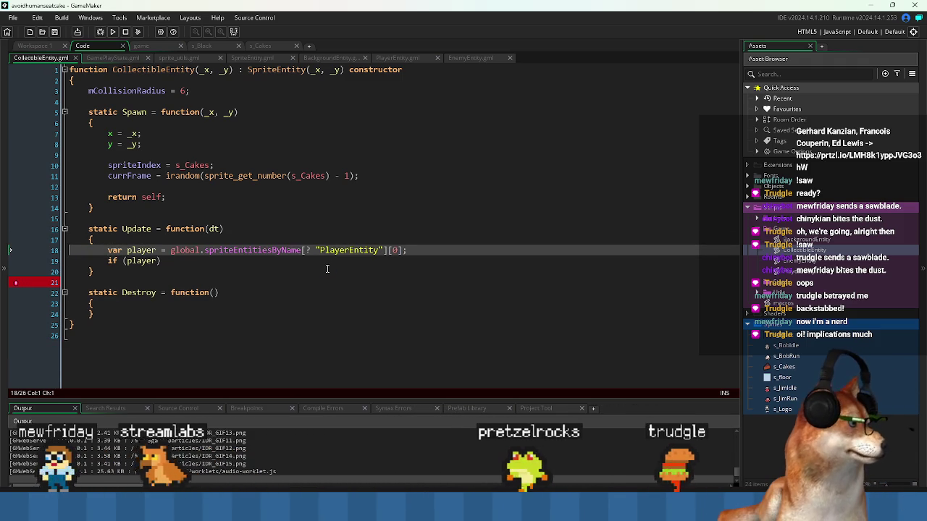
pyautogui.press('Down')
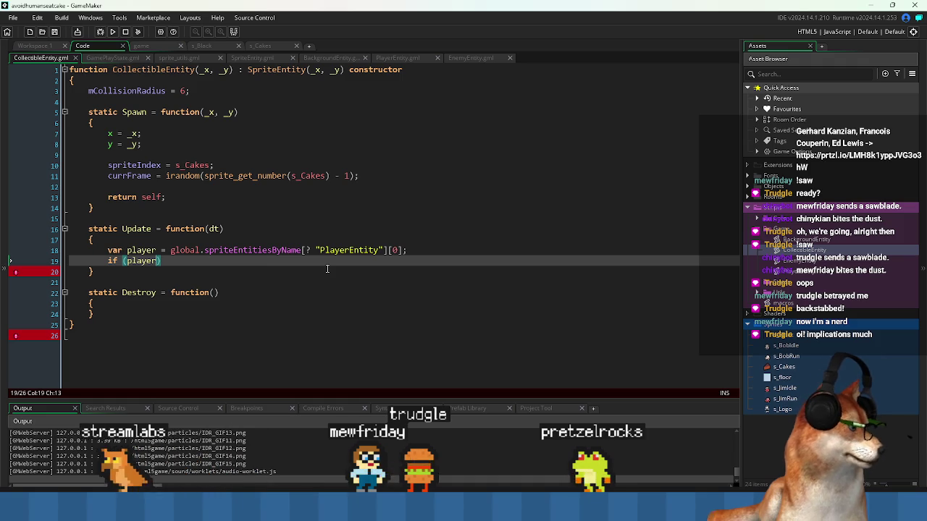
pyautogui.press('BackSpace')
pyautogui.press('BackSpace')
pyautogui.press('BackSpace')
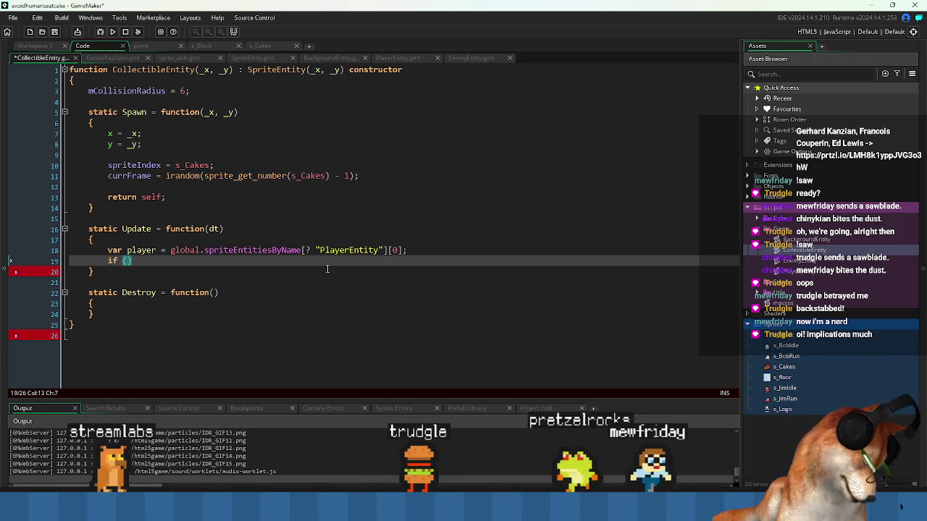
# Put a point_distance call inside the if condition.
pyautogui.write('player')
pyautogui.press('BackSpace')
pyautogui.press('BackSpace')
pyautogui.press('BackSpace')
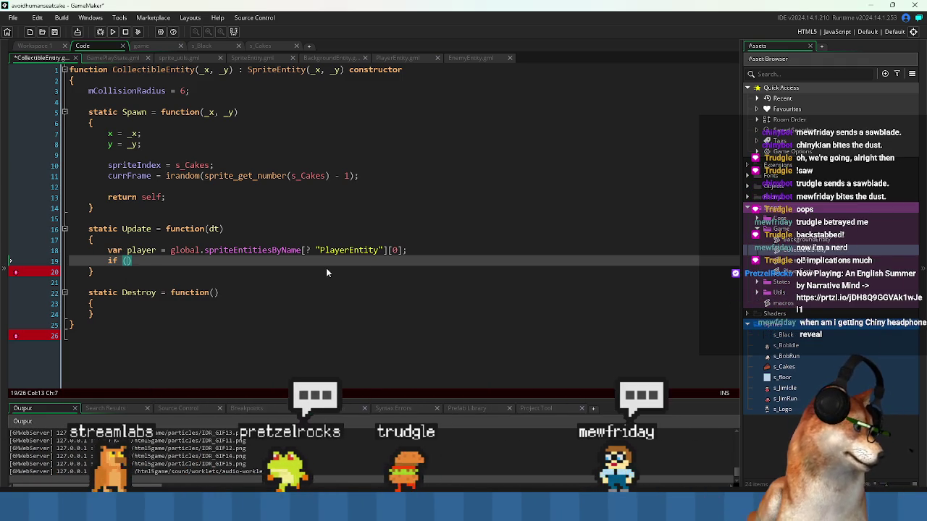
pyautogui.write('distanc')
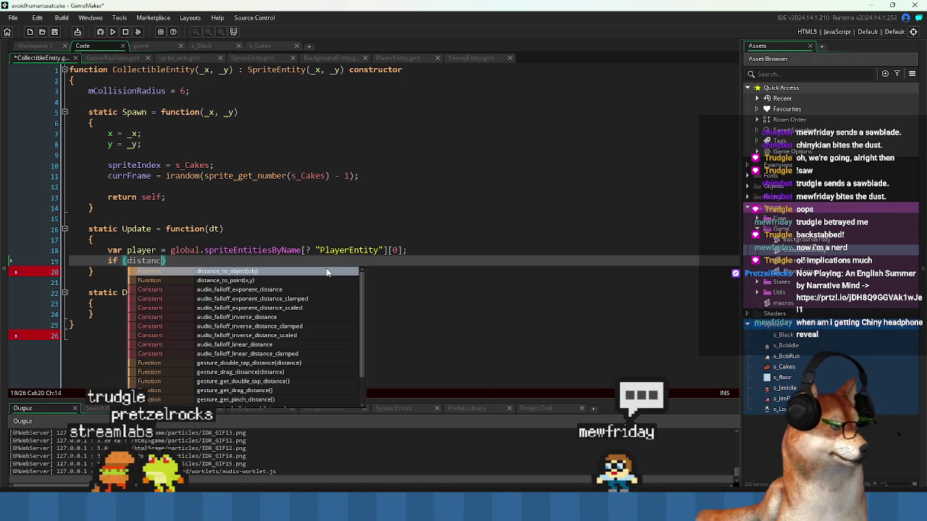
pyautogui.write('e')
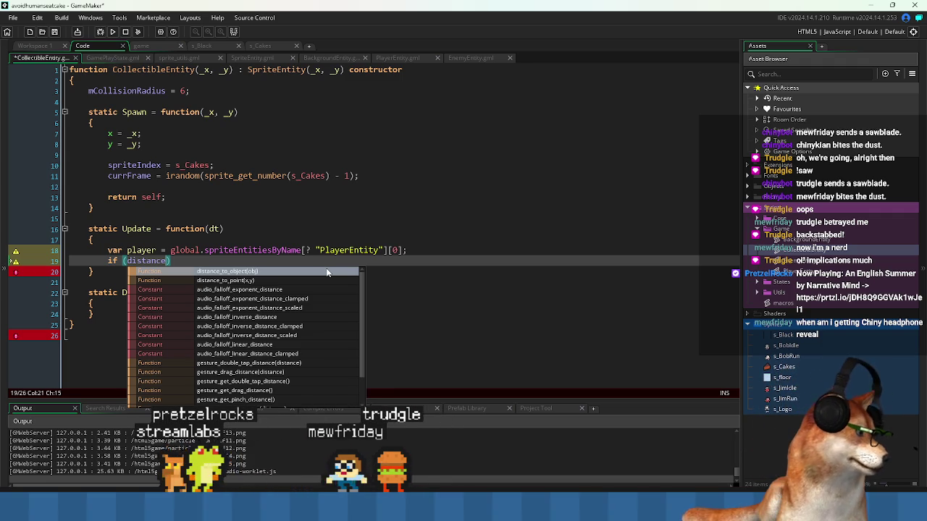
pyautogui.press('BackSpace')
pyautogui.press('BackSpace')
pyautogui.press('BackSpace')
pyautogui.write('point_')
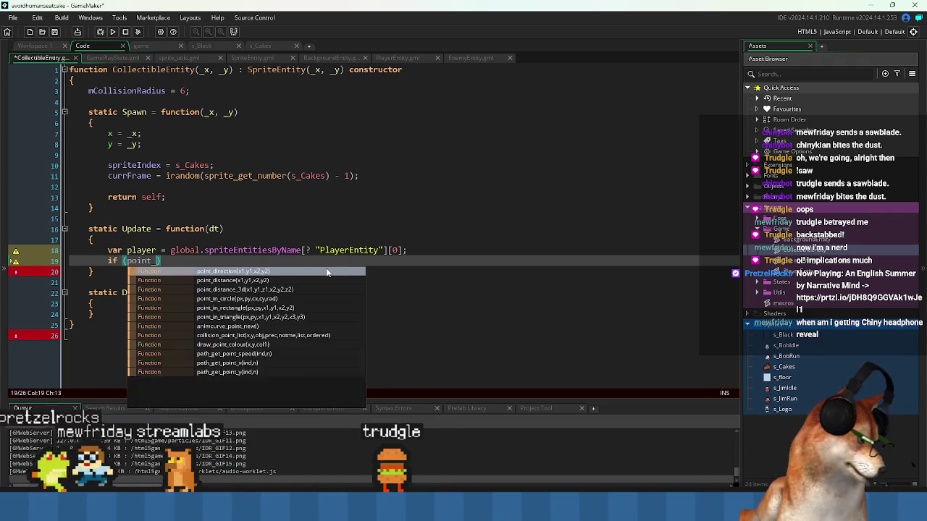
pyautogui.write('di')
pyautogui.write('s')
pyautogui.press('Return')
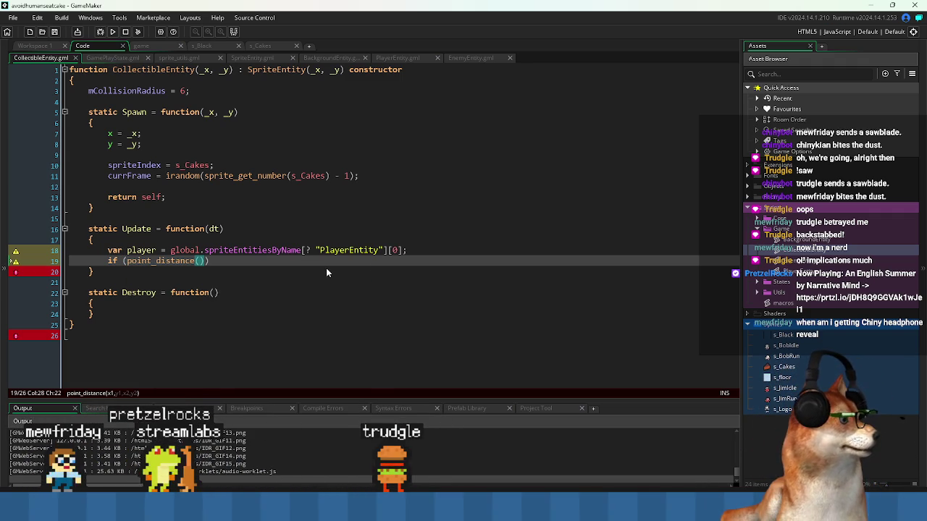
# Pass player.x and player.y as the first point_distance arguments.
pyautogui.press('Up')
pyautogui.press('Left')
pyautogui.press('Left')
pyautogui.press('Left')
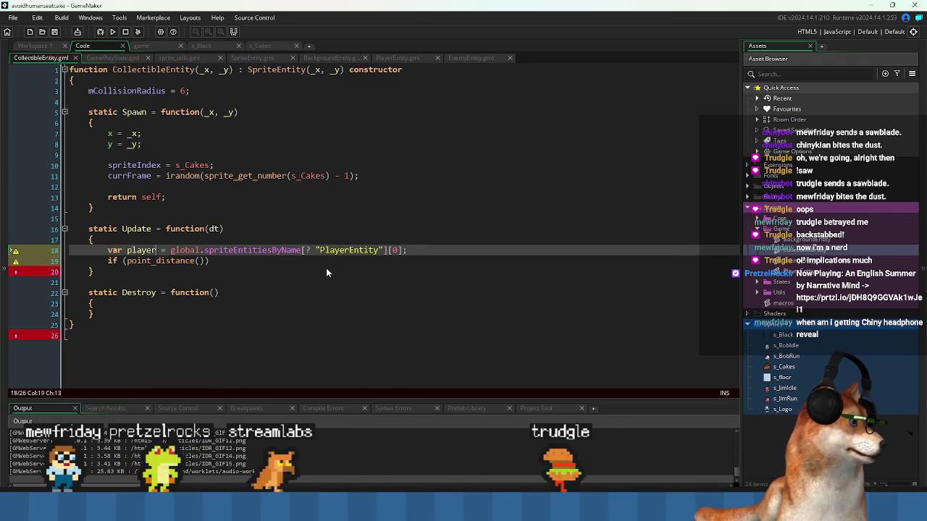
pyautogui.press('Down')
pyautogui.press('End')
pyautogui.press('Left')
pyautogui.write('player.')
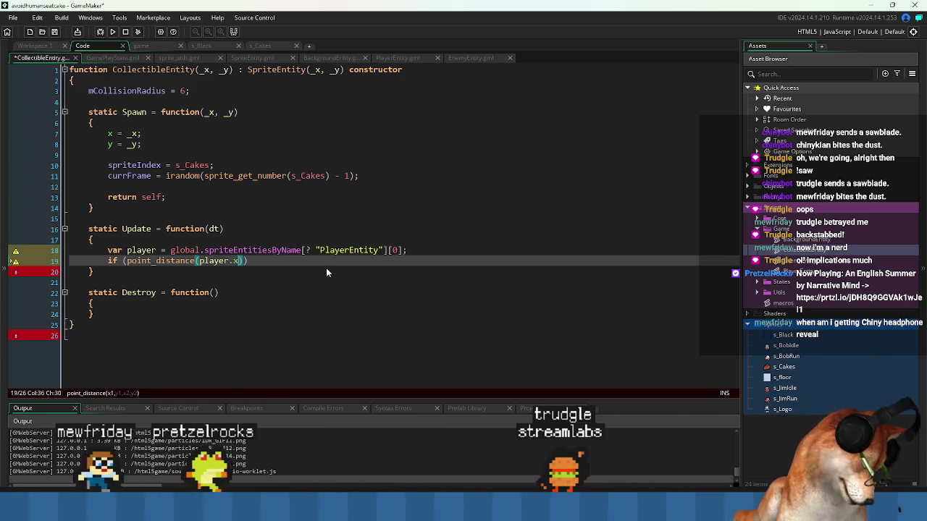
pyautogui.write('x')
pyautogui.press('BackSpace')
pyautogui.write(', player.u')
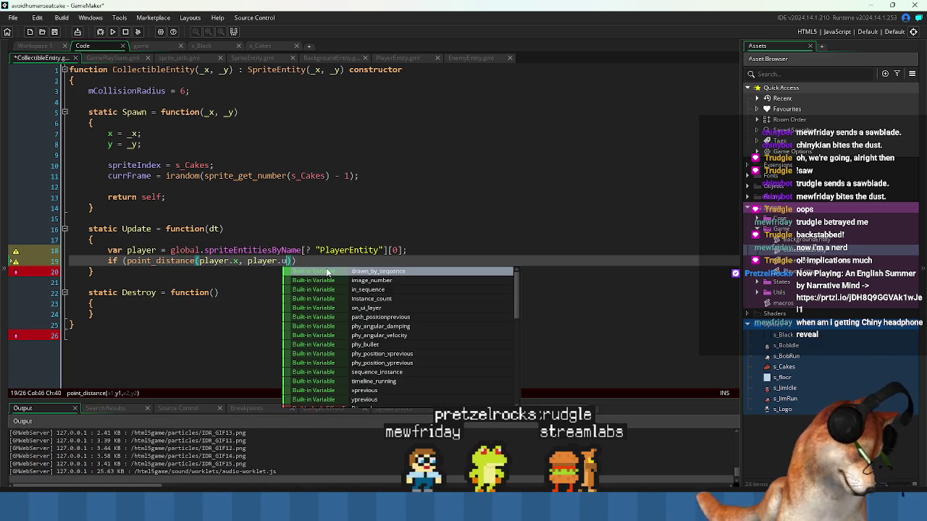
pyautogui.press('BackSpace')
pyautogui.write('y,')
# Finish the call with the cake's own x, y, then bring File Explorer forward.
pyautogui.press('Up')
pyautogui.press('Up')
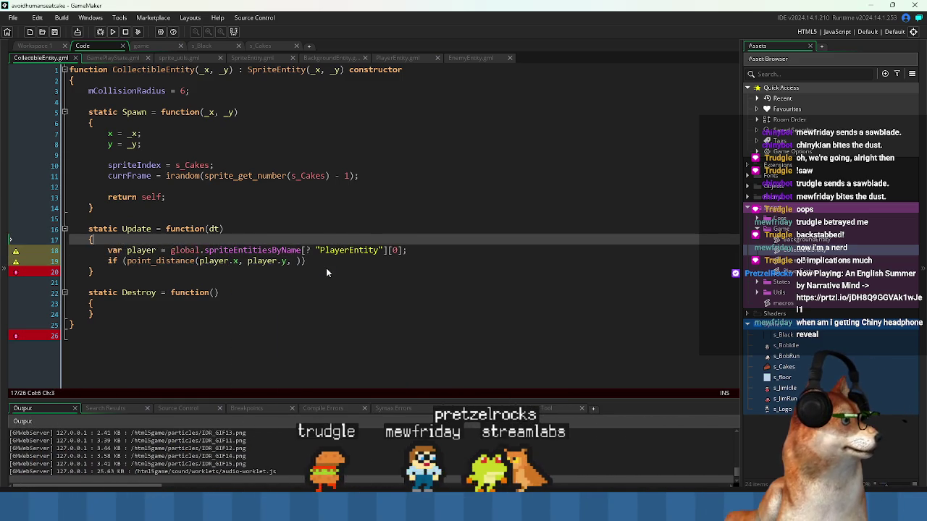
pyautogui.press('Down')
pyautogui.press('Down')
pyautogui.press('Left')
pyautogui.write('x')
pyautogui.press('BackSpace')
pyautogui.write('x, y')
pyautogui.press('Delete')
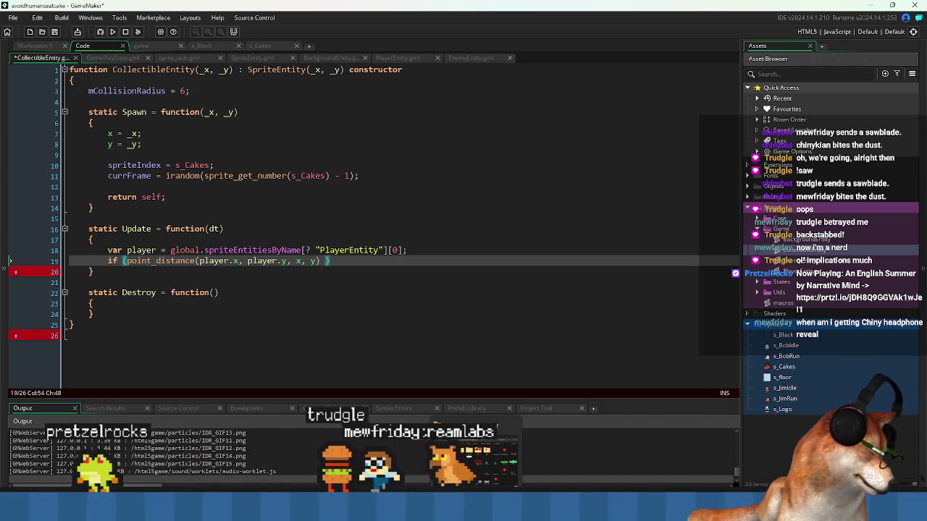
pyautogui.hotkey('alt', 'Tab')
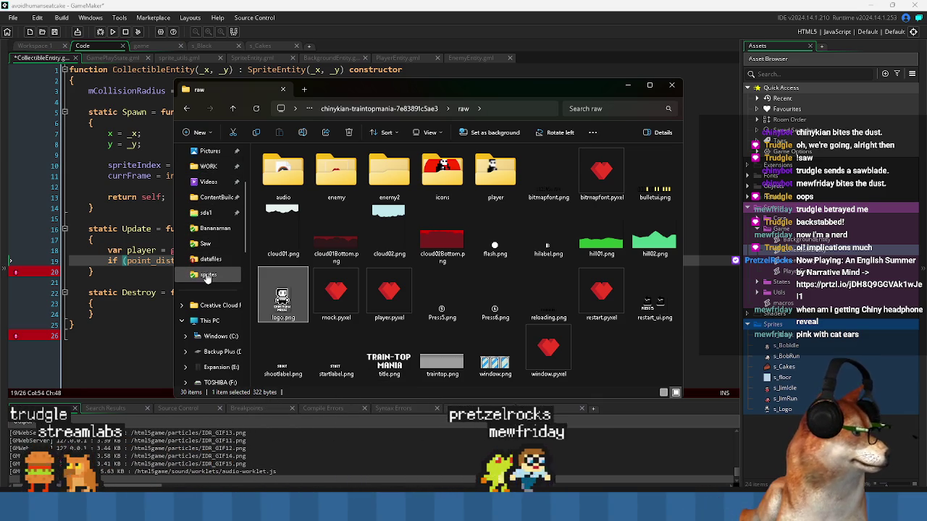
# Open AVOID_HUMANS_EAT_CAKE.pyxel from WORK > avoidhumanseatcake > raw > mockup in Pyxel Edit.
pyautogui.click(209, 167)
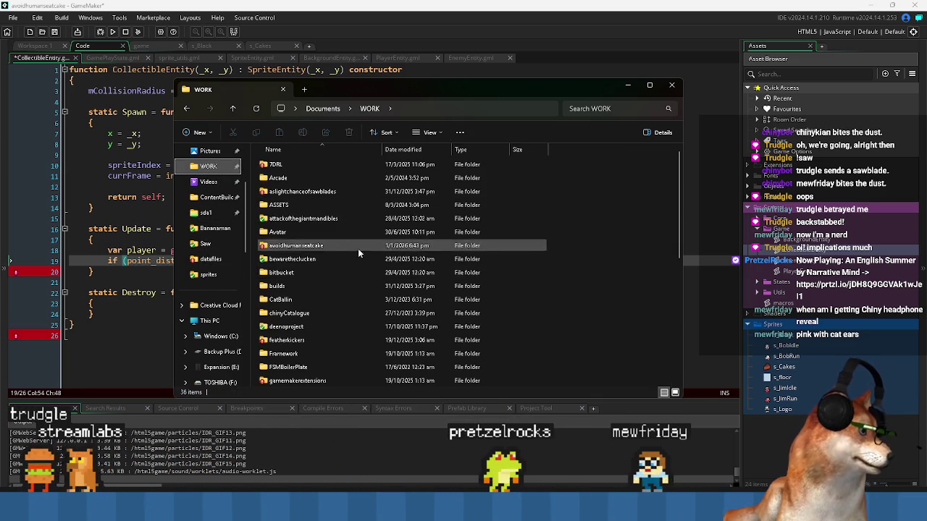
pyautogui.doubleClick(293, 245)
pyautogui.doubleClick(281, 259)
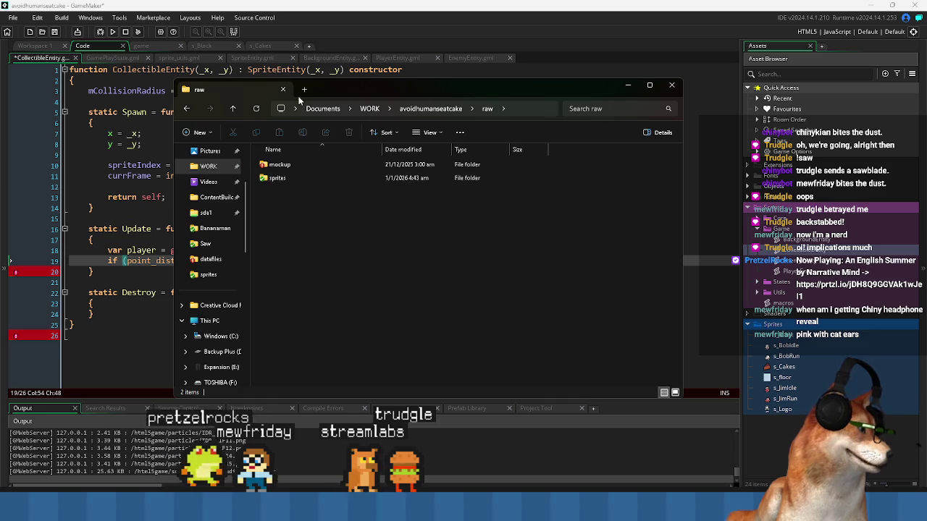
pyautogui.moveTo(325, 84); pyautogui.dragTo(317, 108)
pyautogui.click(288, 190)
pyautogui.doubleClick(288, 191)
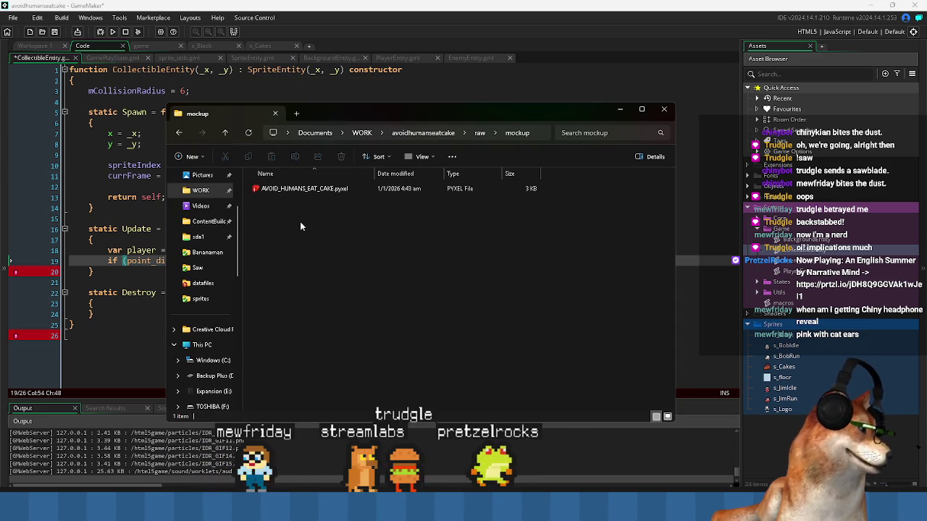
pyautogui.click(315, 190)
pyautogui.doubleClick(315, 191)
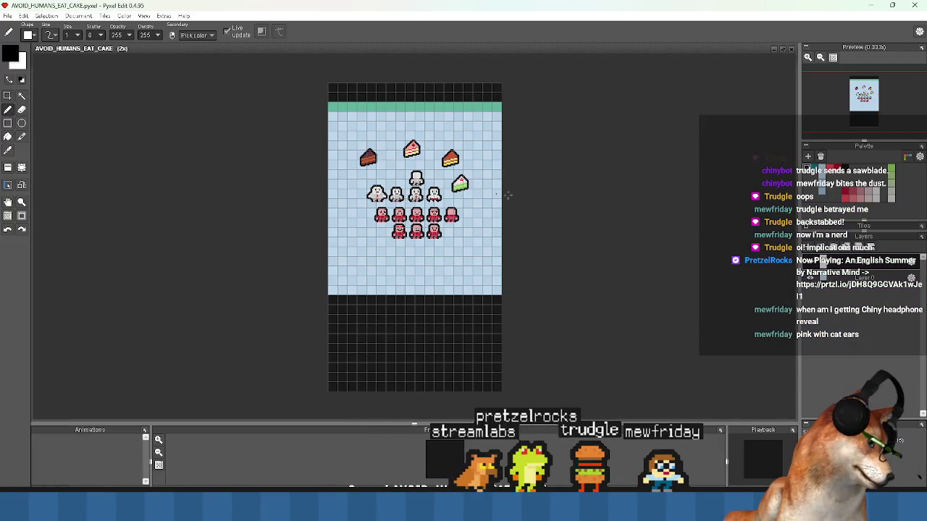
# Zoom into the mockup canvas and restore Pyxel Edit to full screen.
pyautogui.scroll(2, 393, 256)
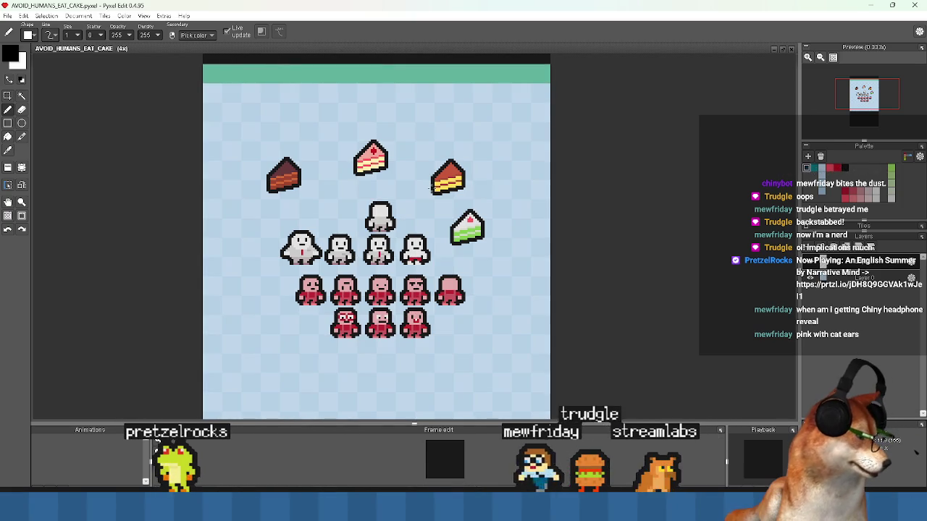
pyautogui.scroll(1, 404, 190)
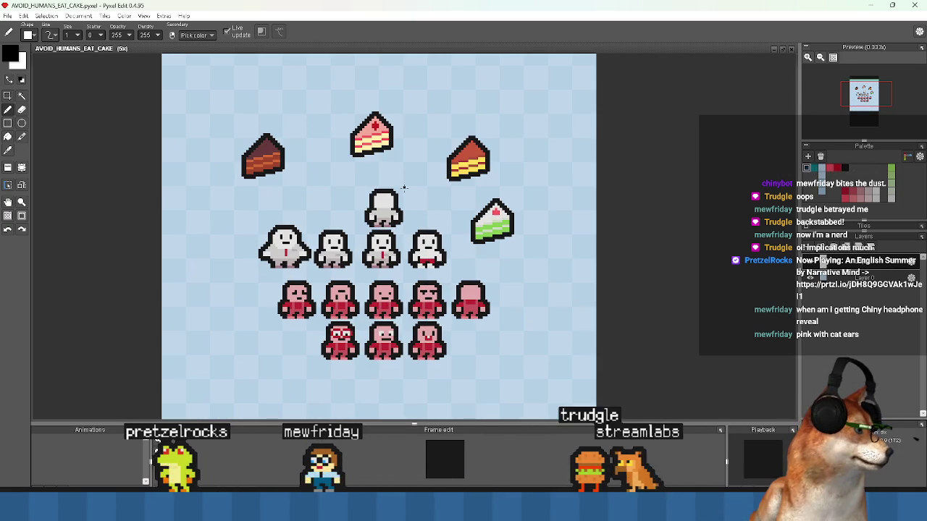
pyautogui.moveTo(413, 7)
pyautogui.mouseDown()
pyautogui.moveTo(440, 213)
pyautogui.moveTo(419, 321)
pyautogui.mouseUp()
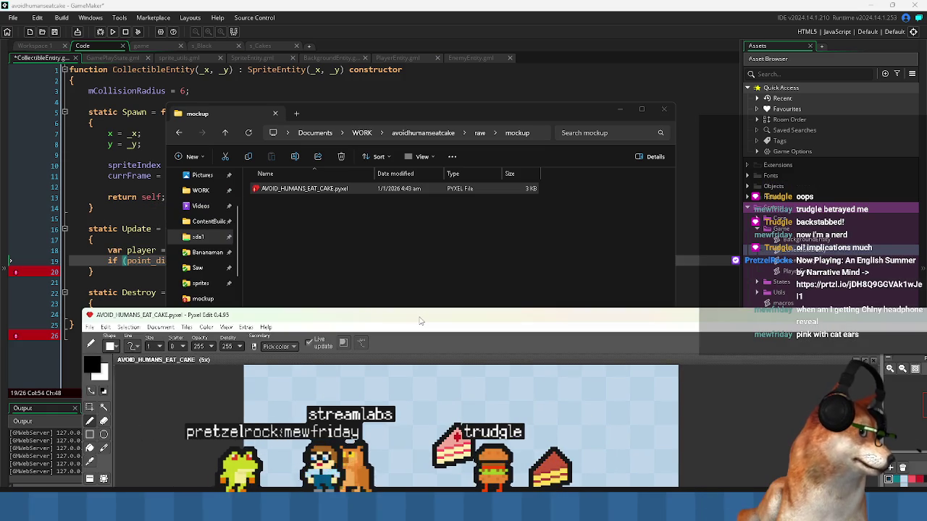
pyautogui.doubleClick(420, 321)
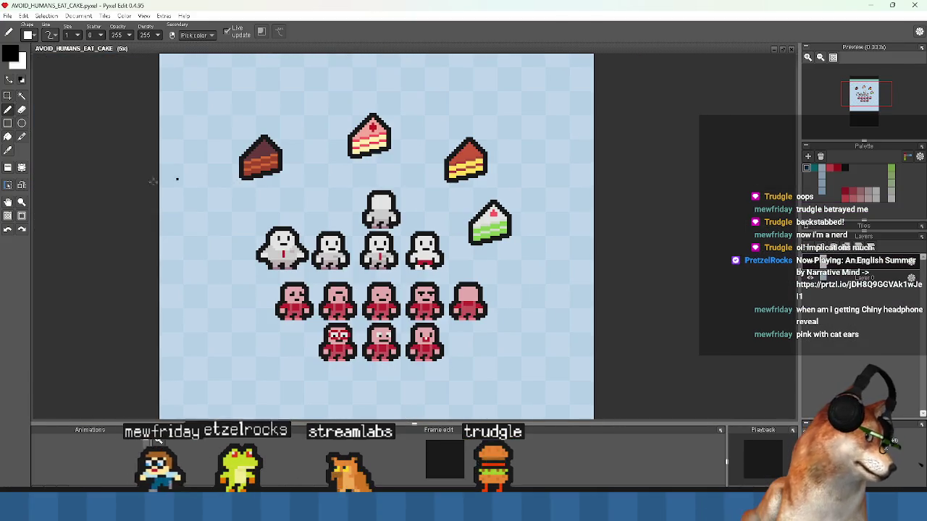
# Draw a 24-pixel-wide rectangle selection between the green cake and the white figures.
pyautogui.click(8, 96)
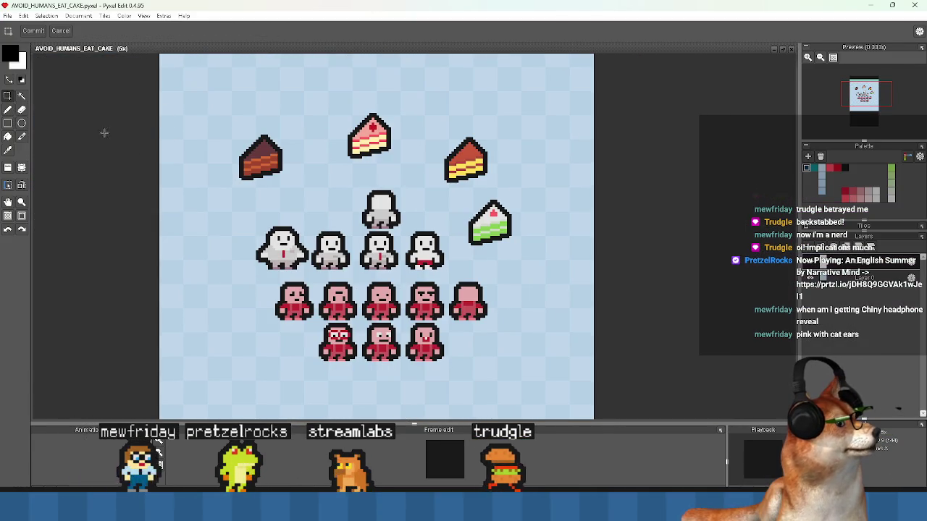
pyautogui.moveTo(496, 222); pyautogui.dragTo(440, 220)
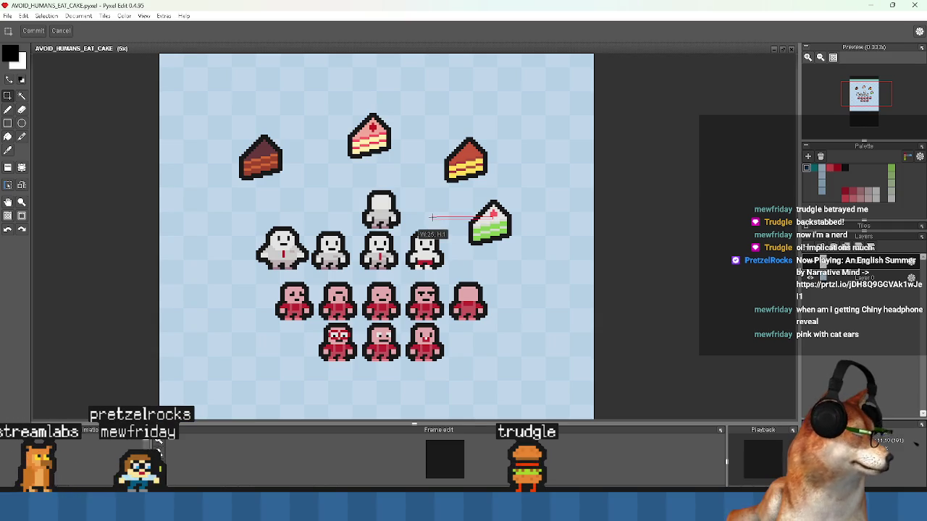
pyautogui.moveTo(433, 220)
pyautogui.mouseDown()
pyautogui.moveTo(448, 222)
pyautogui.moveTo(441, 223)
pyautogui.mouseUp()
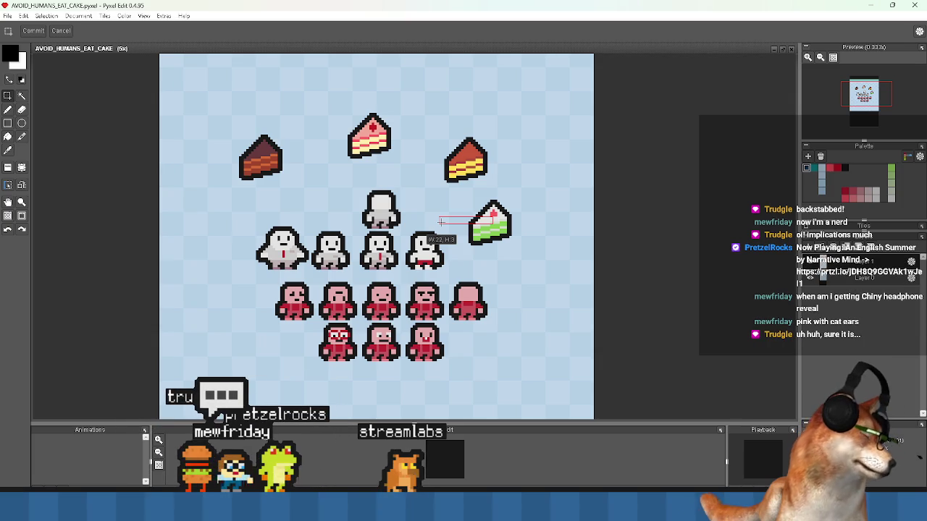
pyautogui.moveTo(441, 223); pyautogui.dragTo(437, 221)
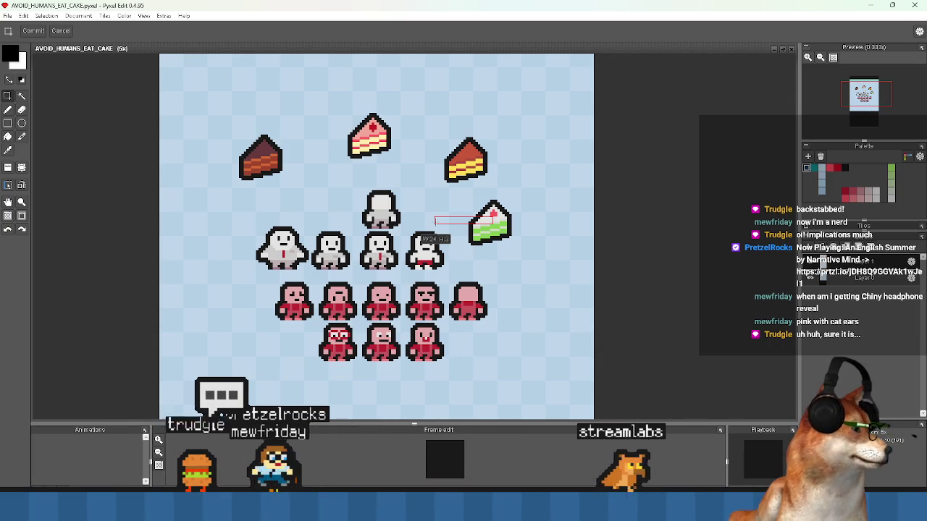
pyautogui.moveTo(434, 221); pyautogui.dragTo(434, 220)
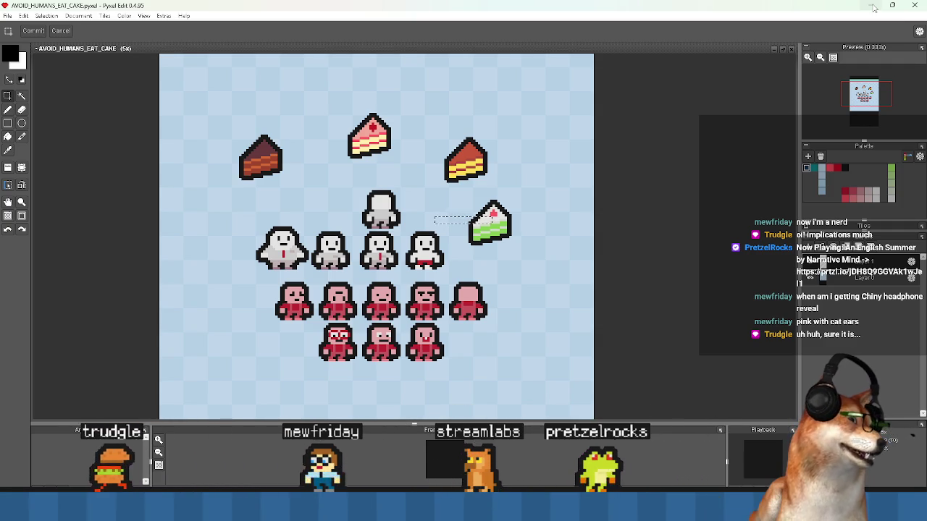
# Append '<' to line 19's point_distance check in CollectibleEntity.gml, save, and switch to the Kirby search.
pyautogui.click(874, 8)
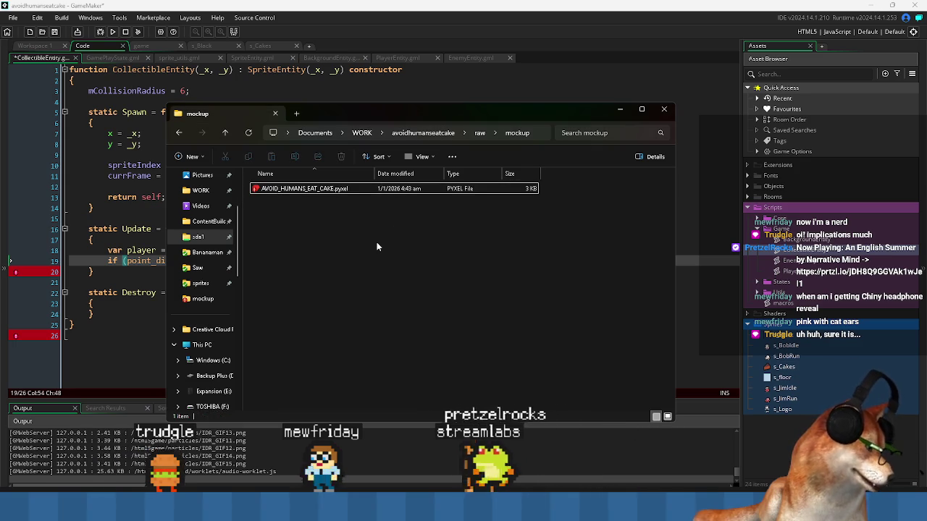
pyautogui.click(142, 272)
pyautogui.click(378, 262)
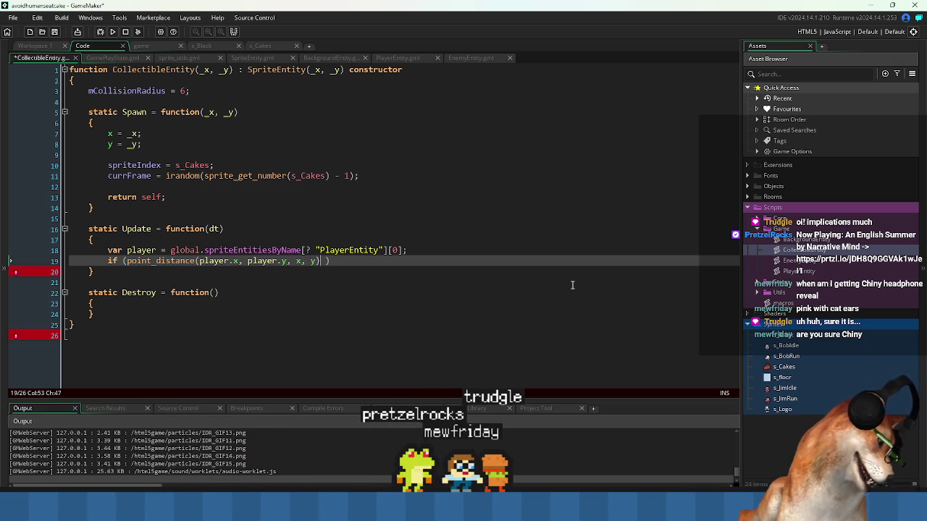
pyautogui.hotkey('ctrl', 's')
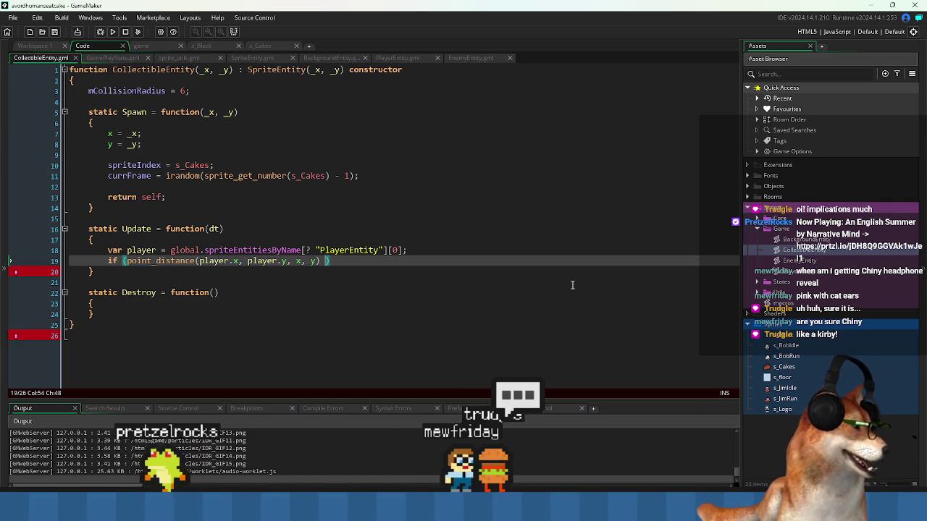
pyautogui.write('<')
pyautogui.hotkey('ctrl', 's')
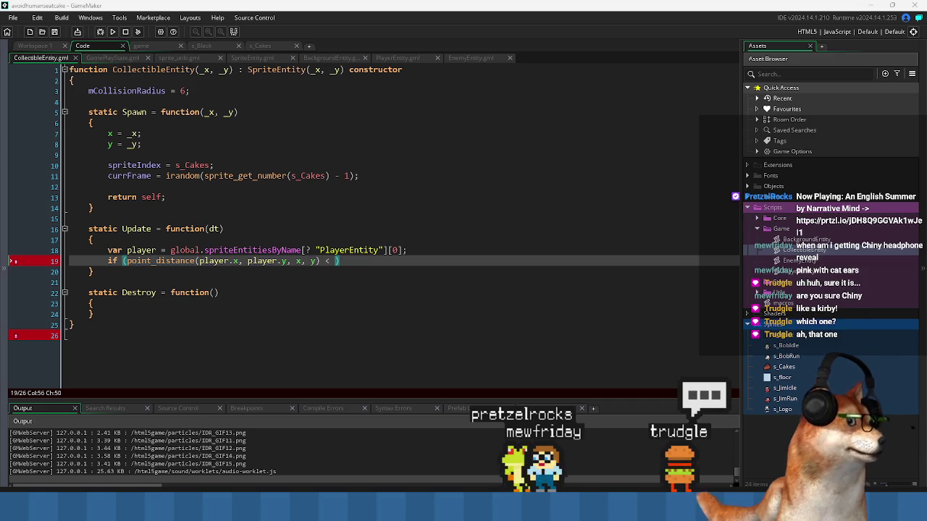
pyautogui.press('Insert')
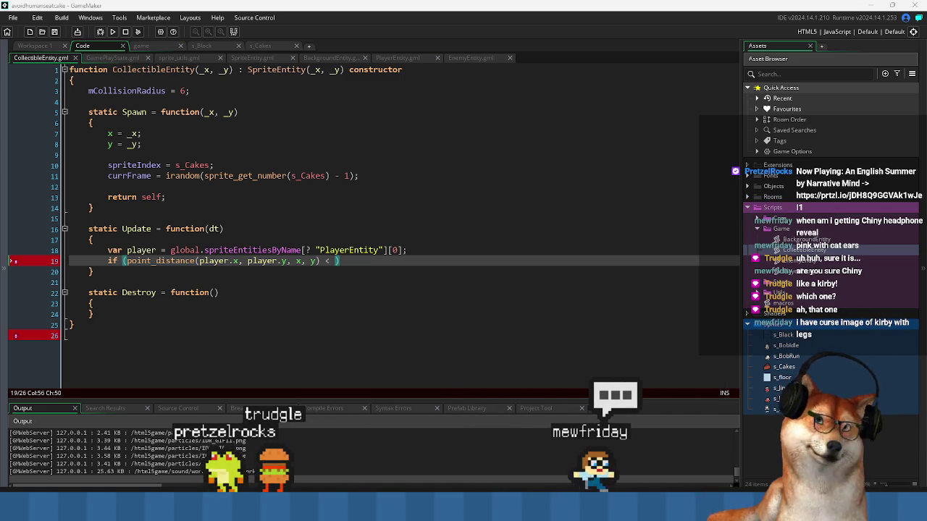
pyautogui.hotkey('alt', 'Tab')
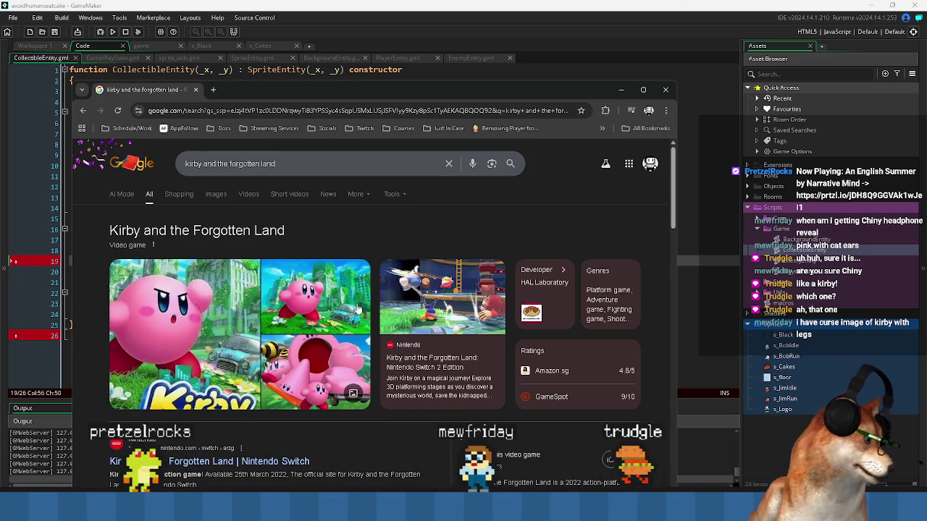
# Scroll through the Kirby and the Forgotten Land results, then close the search window.
pyautogui.scroll(-3, 352, 317)
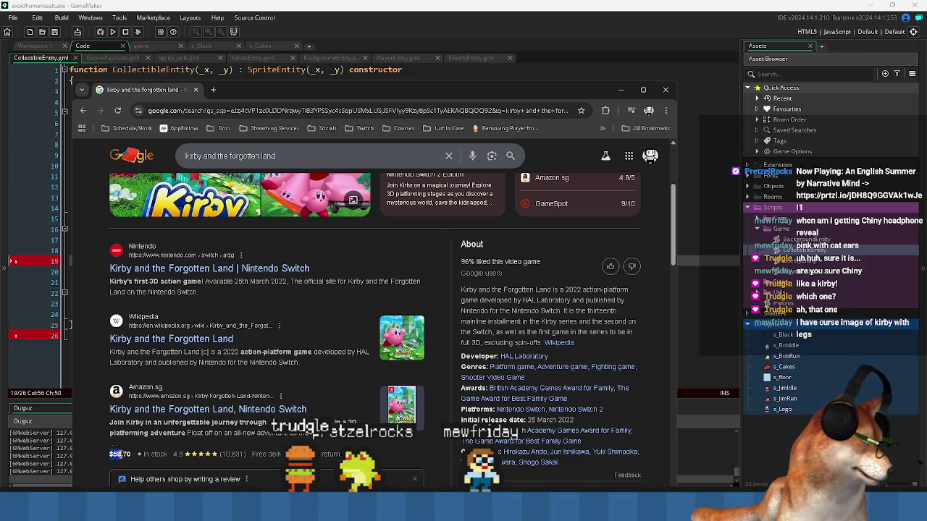
pyautogui.scroll(2, 296, 359)
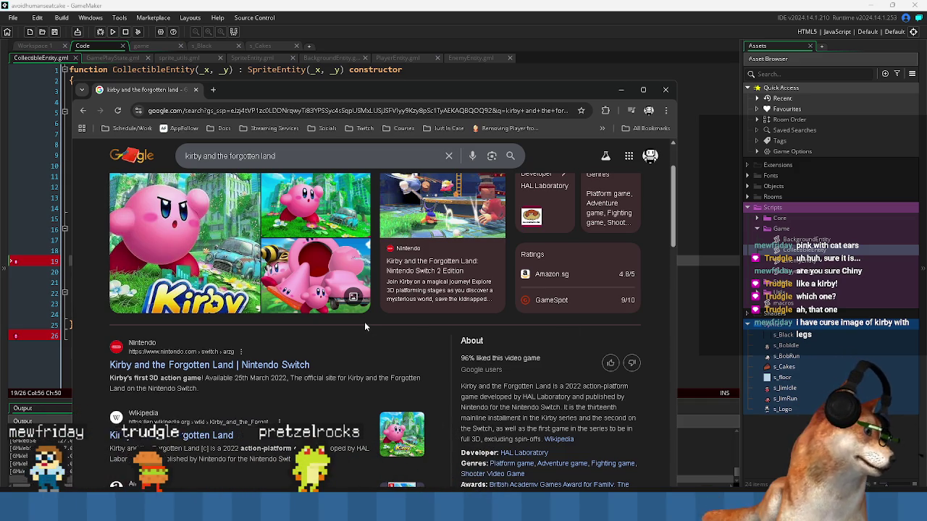
pyautogui.scroll(-5, 365, 321)
pyautogui.scroll(-3, 331, 314)
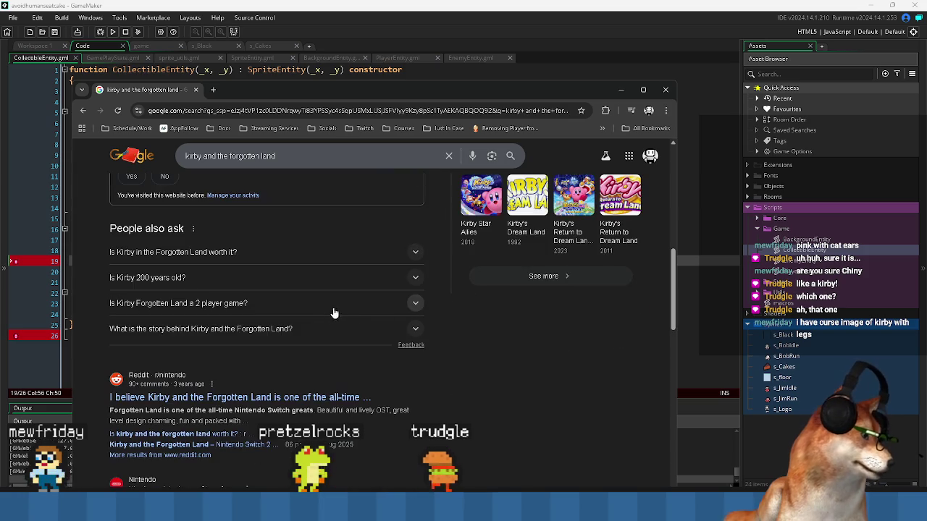
pyautogui.scroll(-8, 362, 320)
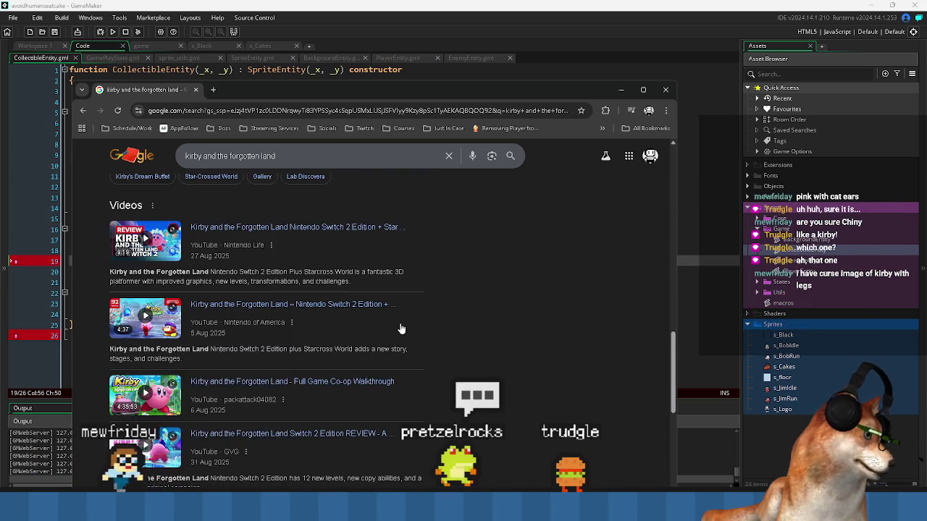
pyautogui.scroll(-3, 401, 326)
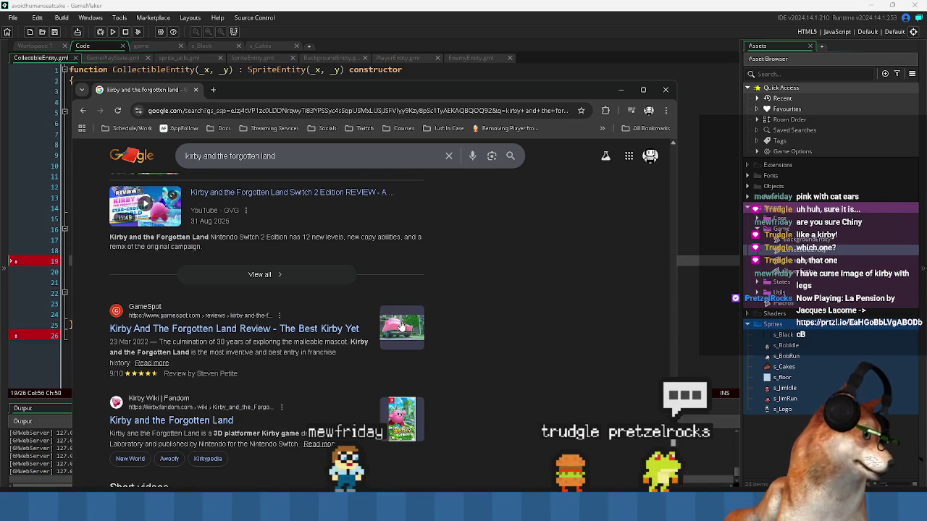
pyautogui.click(194, 90)
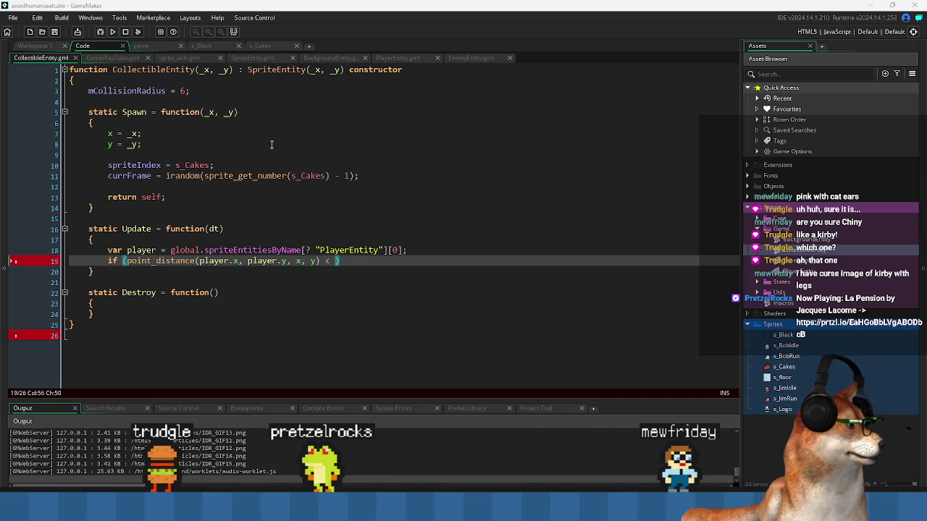
# Place the cursor on 'player' in line 18 of CollectibleEntity.gml.
pyautogui.click(154, 250)
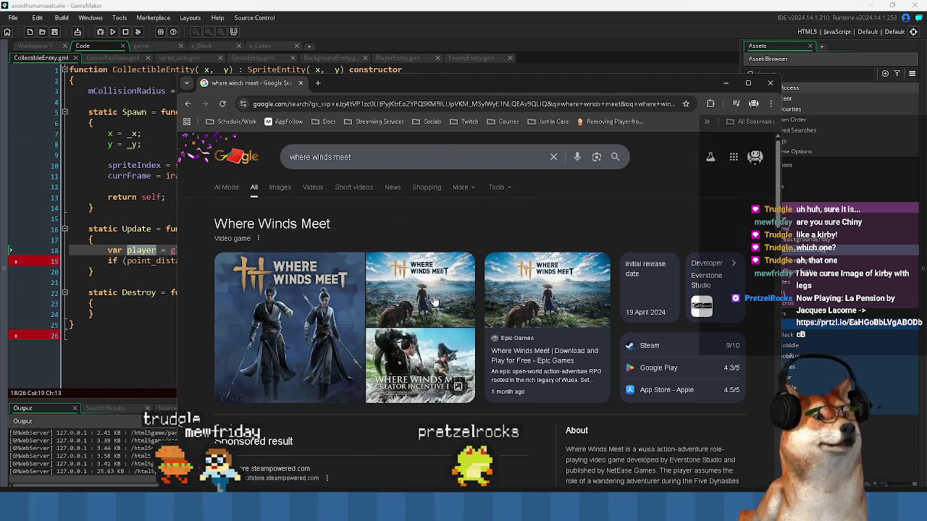
# Scroll up and down through the Where Winds Meet search results.
pyautogui.scroll(-1, 351, 297)
pyautogui.scroll(-1, 351, 297)
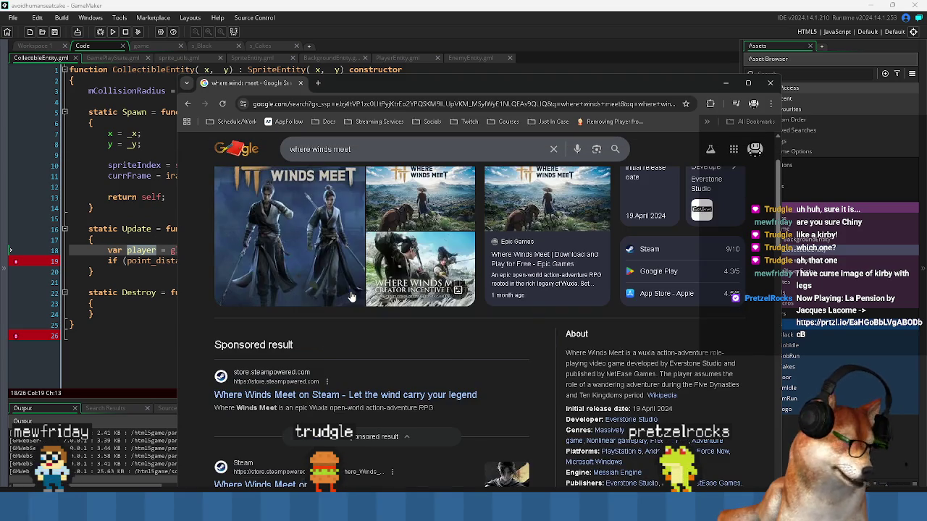
pyautogui.scroll(2, 373, 328)
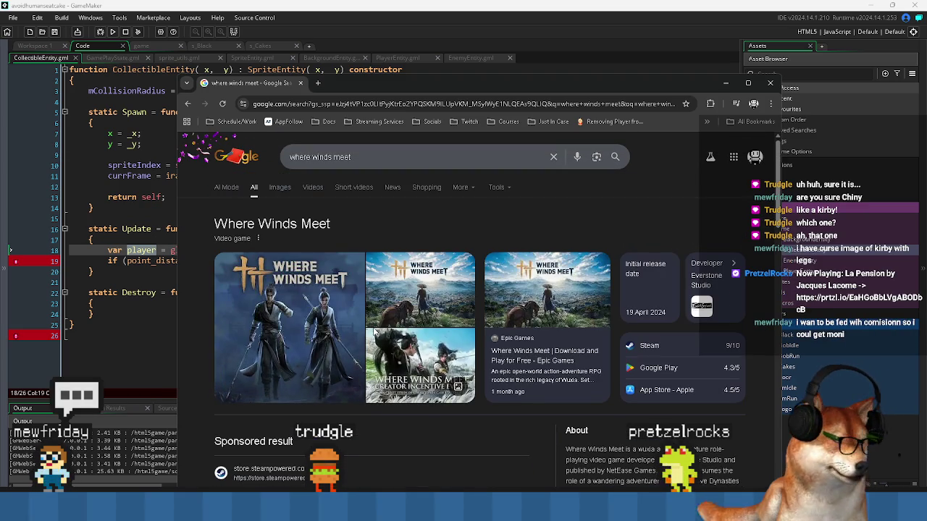
pyautogui.scroll(-6, 344, 233)
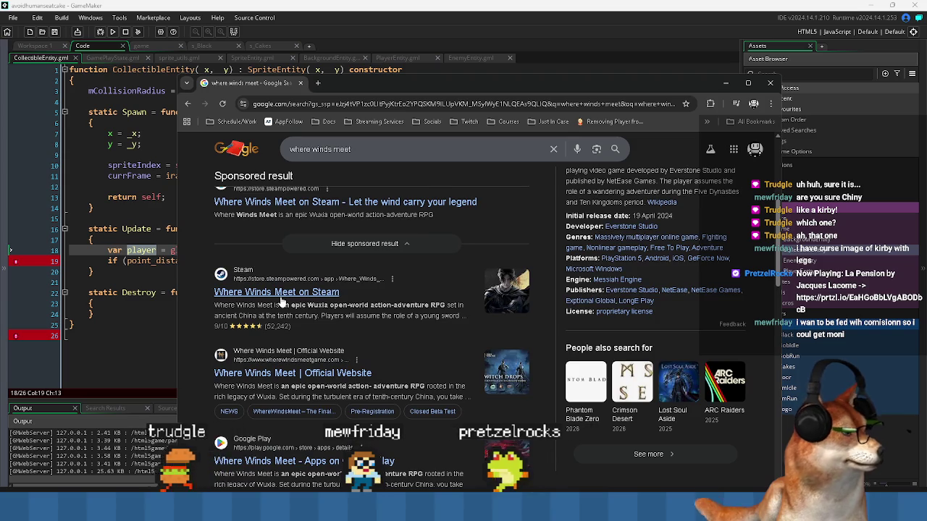
pyautogui.scroll(-1, 280, 296)
pyautogui.scroll(3, 333, 149)
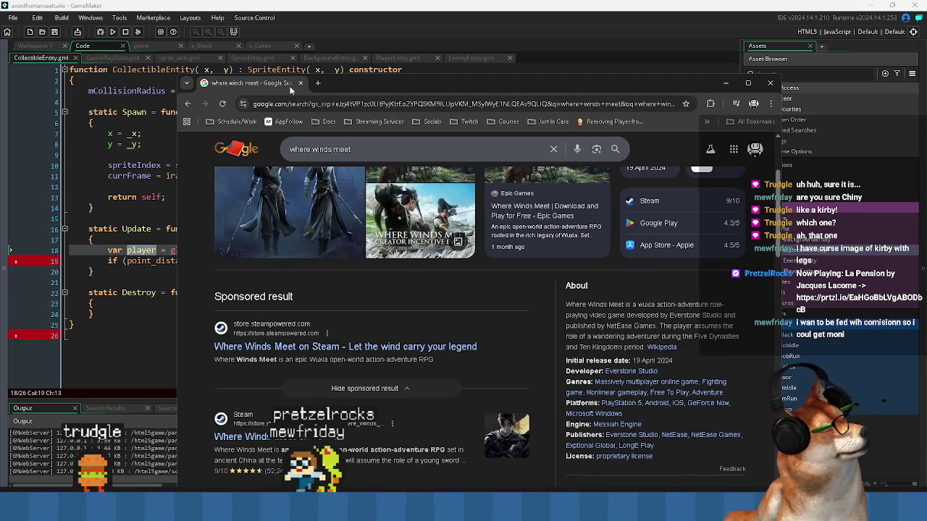
pyautogui.scroll(3, 348, 247)
pyautogui.scroll(-4, 350, 249)
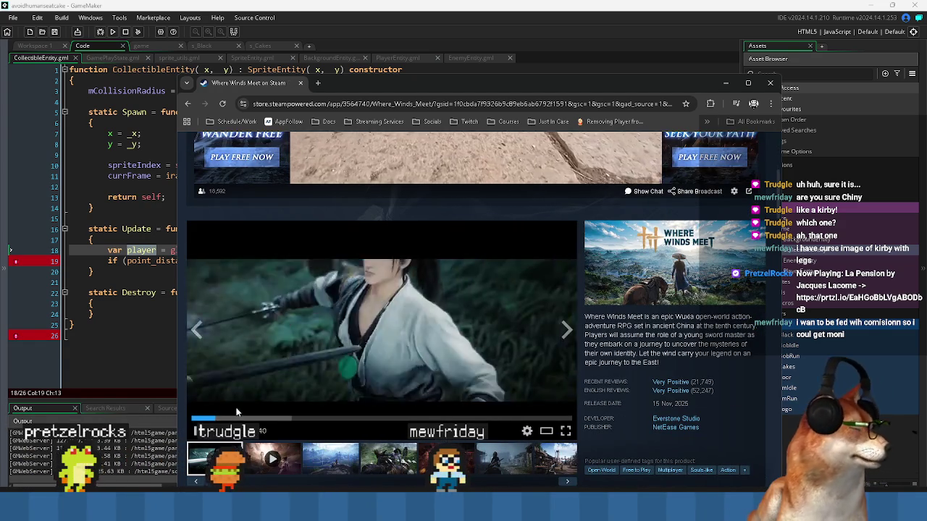
# Skip through the Where Winds Meet trailer from 0:55 to about 1:40.
pyautogui.click(246, 418)
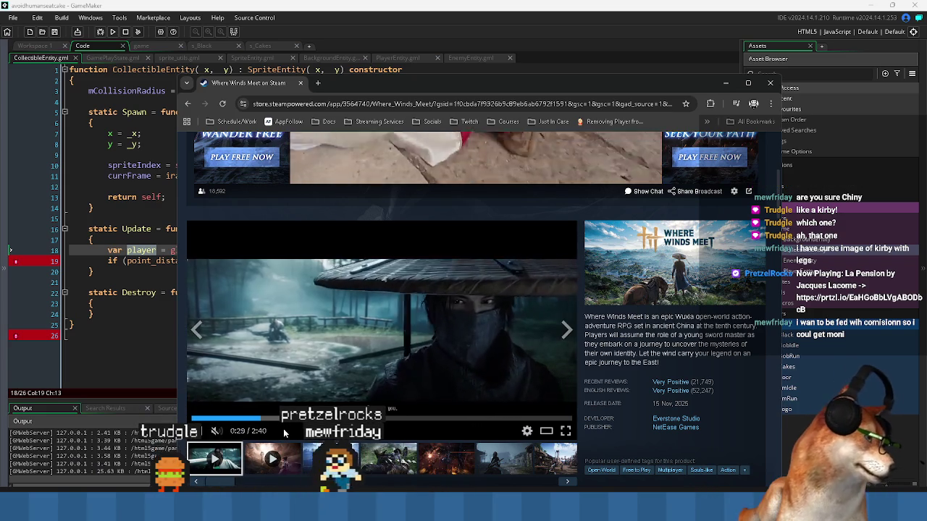
pyautogui.click(322, 419)
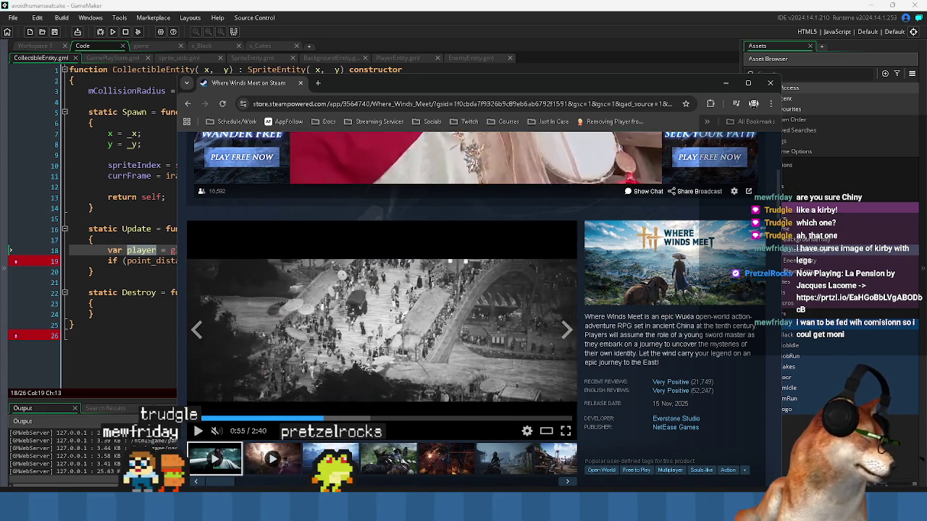
pyautogui.click(343, 418)
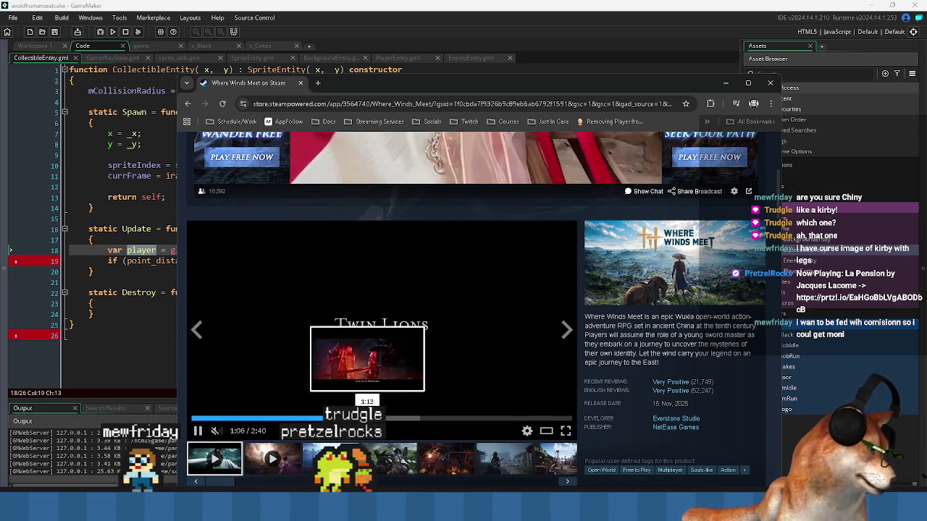
pyautogui.click(426, 419)
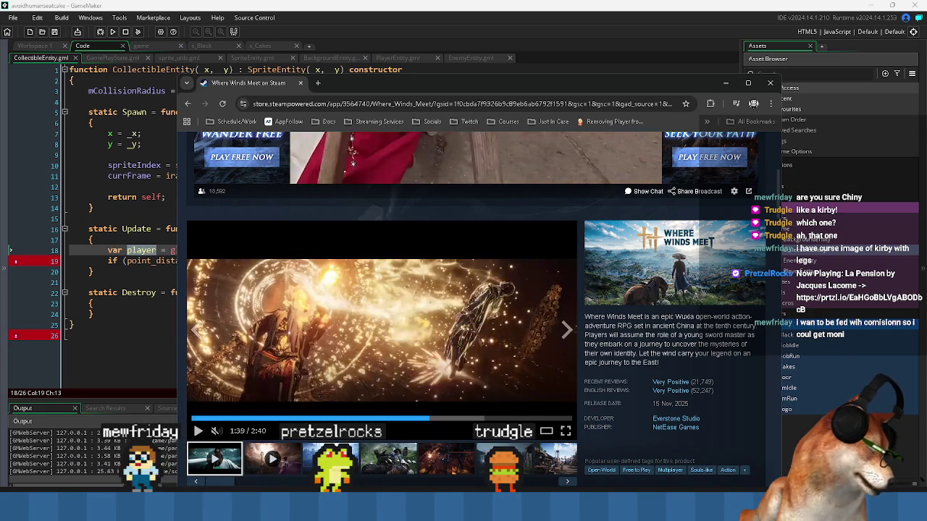
# Play the Official Trailer, skip to 2:53, then switch to the Dreamscape Abyss store page.
pyautogui.click(272, 459)
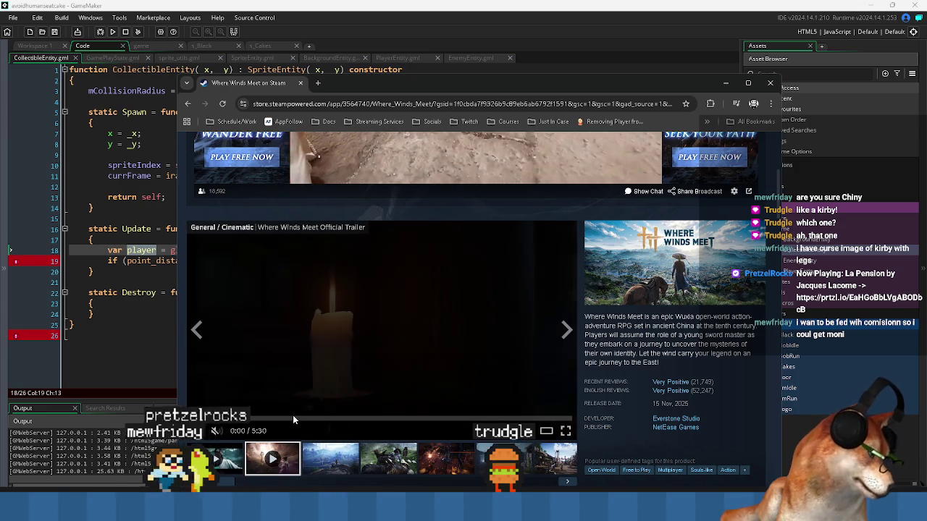
pyautogui.click(301, 420)
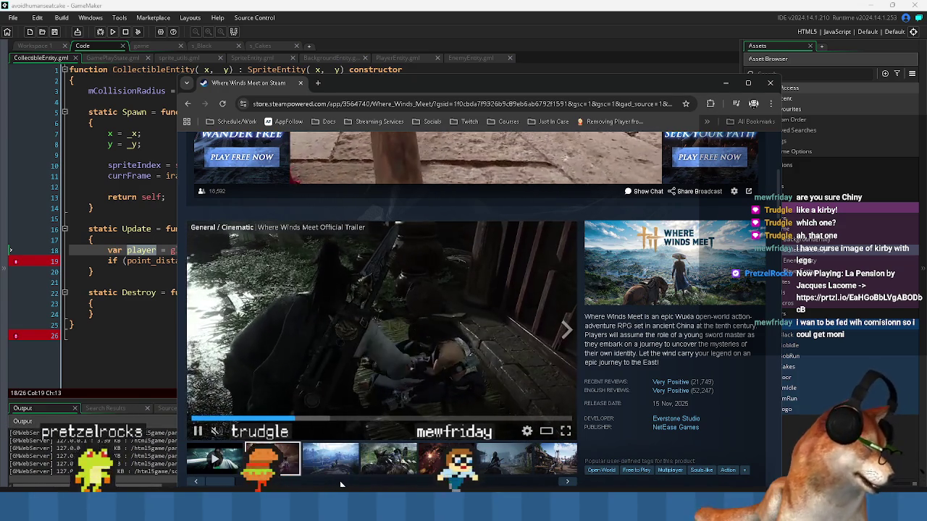
pyautogui.click(390, 420)
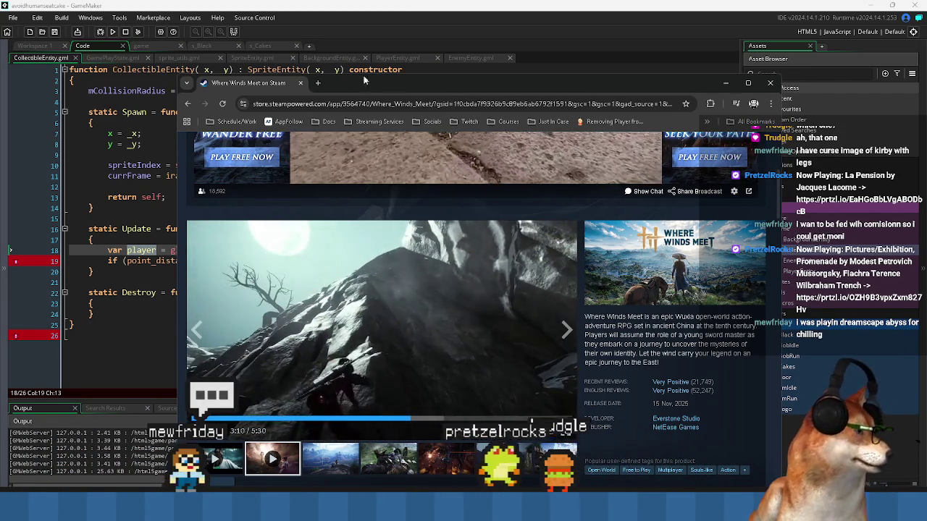
pyautogui.hotkey('alt', 'Tab')
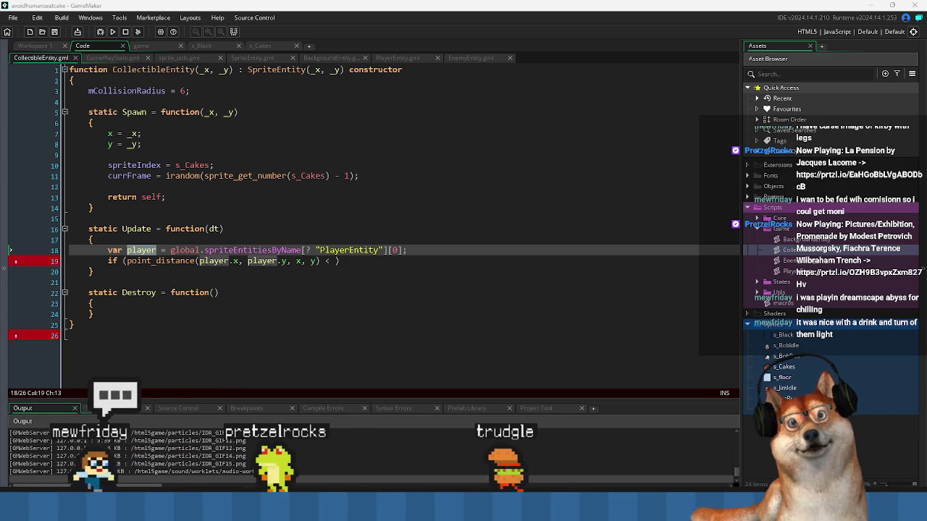
pyautogui.hotkey('alt', 'Tab')
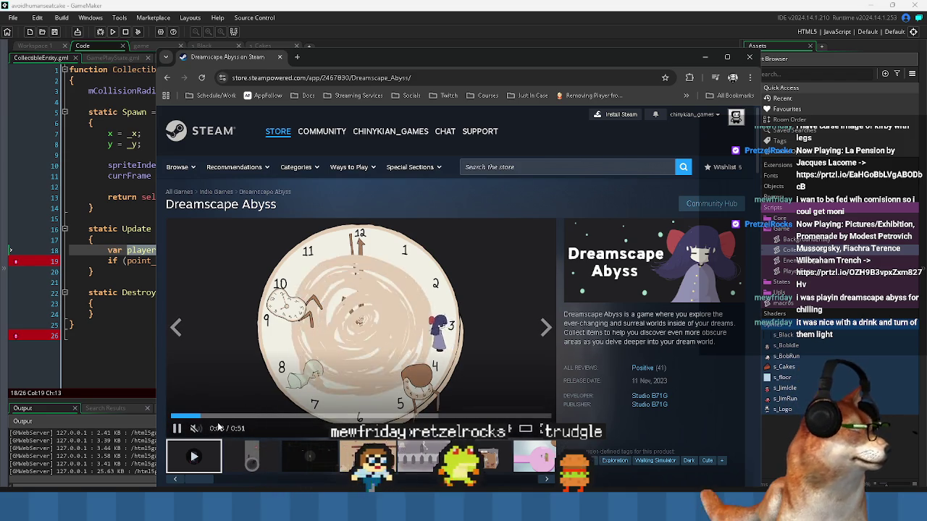
# Skip the Dreamscape Abyss trailer to 0:16 and browse the tan, gravestone and brown screenshots.
pyautogui.click(222, 419)
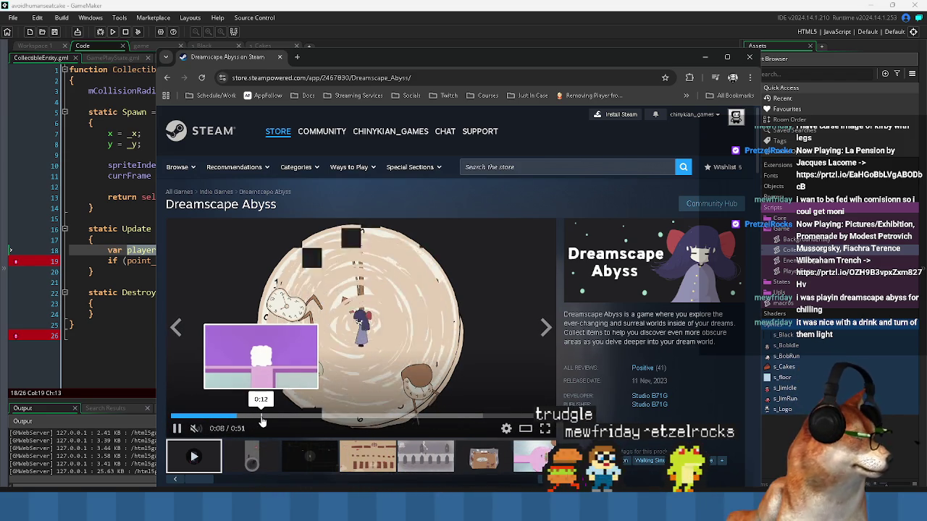
pyautogui.click(293, 417)
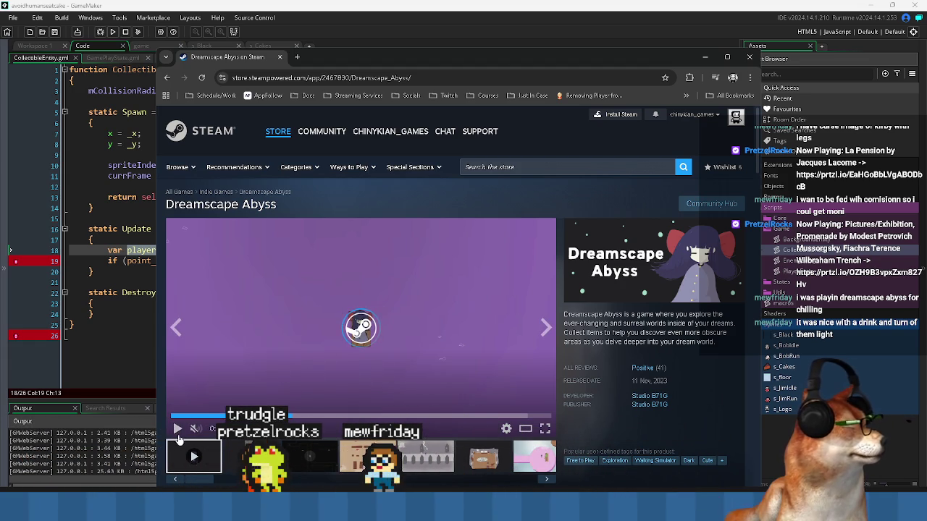
pyautogui.click(370, 456)
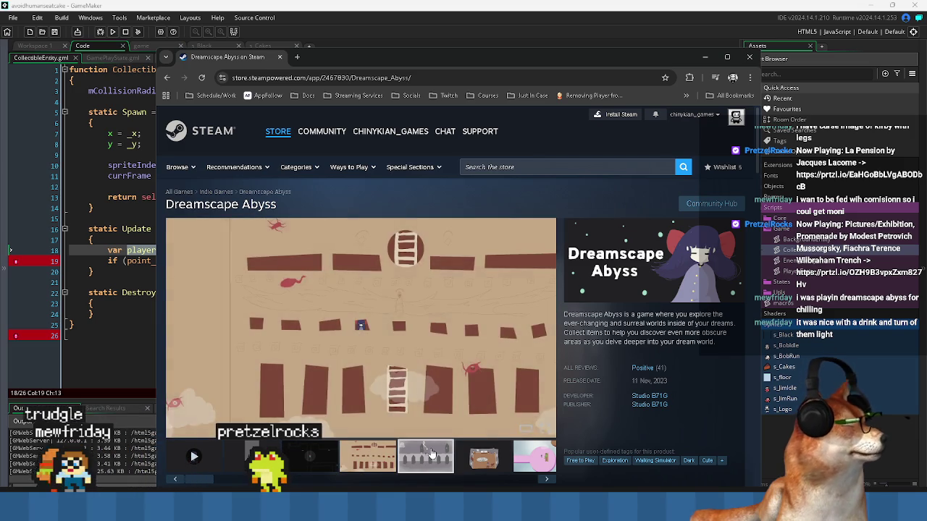
pyautogui.click(432, 453)
pyautogui.click(492, 461)
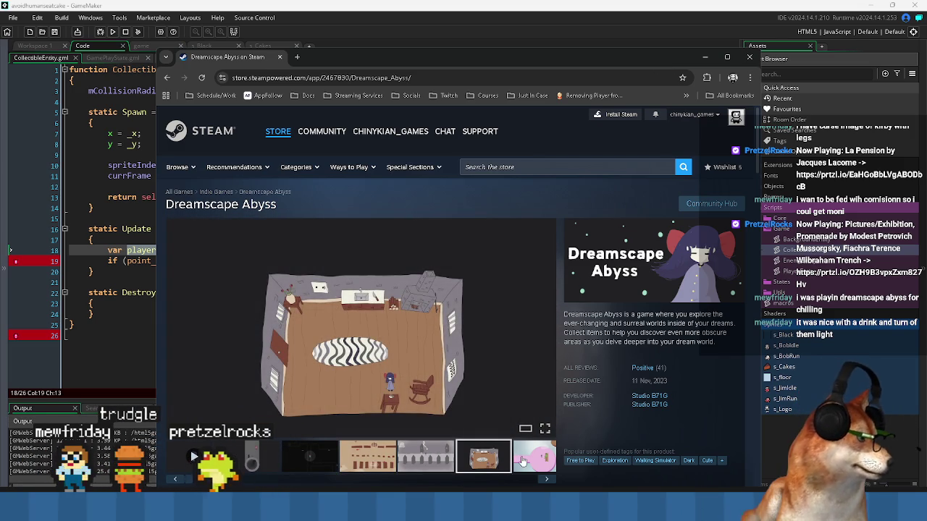
# View the pink level screenshot full size, advance to the trailer, then leave the browser.
pyautogui.click(517, 468)
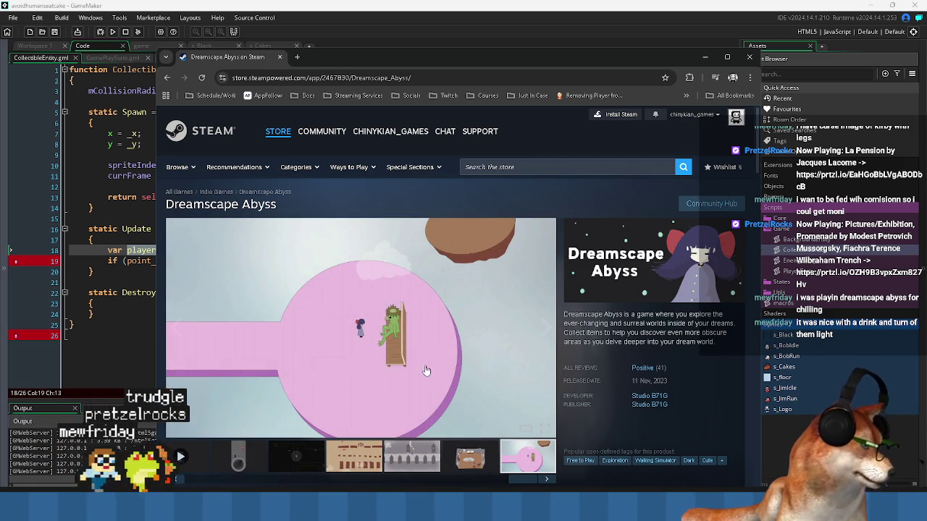
pyautogui.click(443, 339)
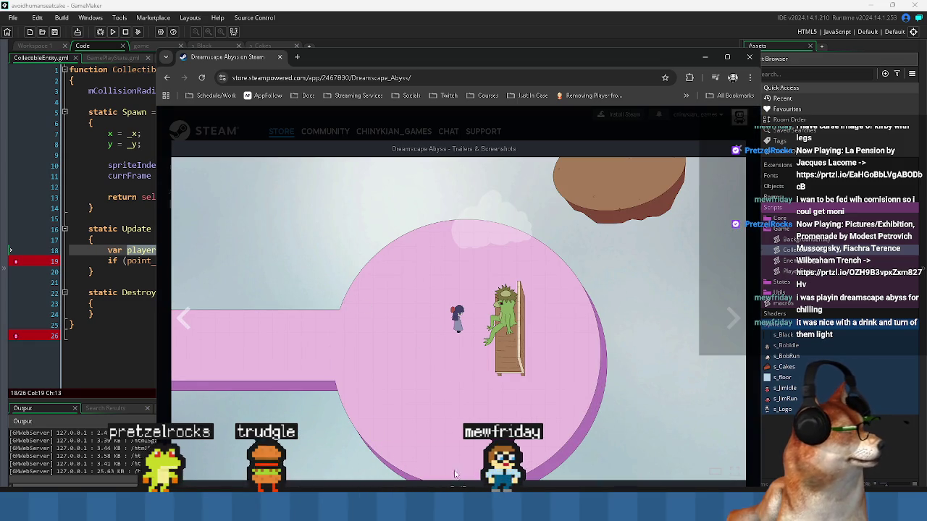
pyautogui.click(729, 323)
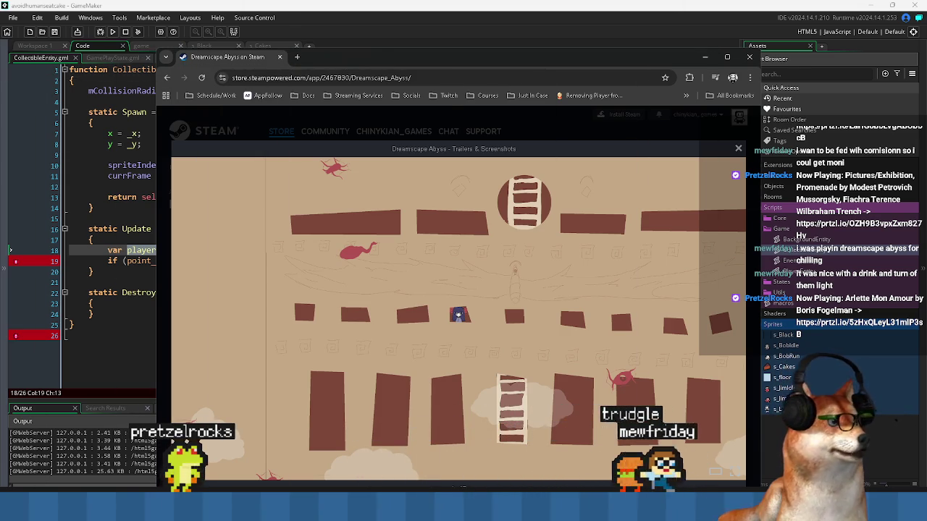
pyautogui.hotkey('alt', 'Tab')
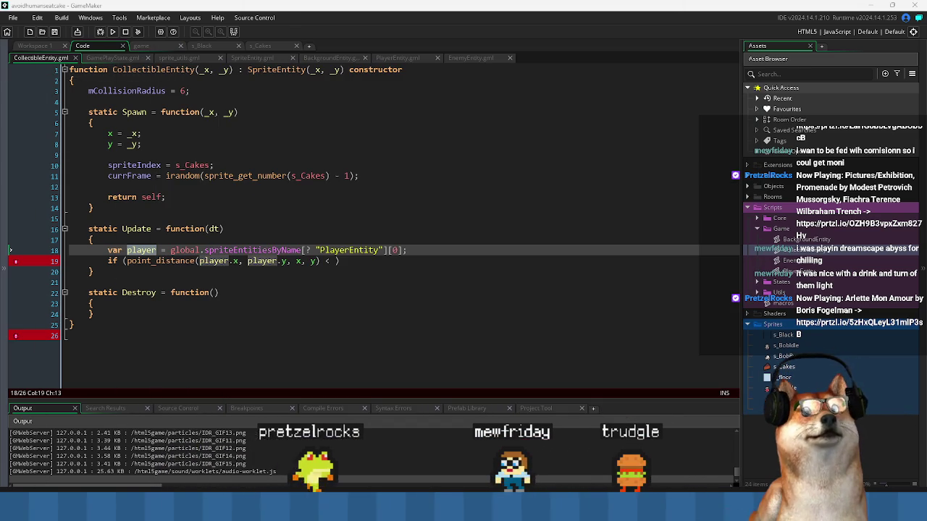
# Move to line 19's point_distance comparison and start a '{' brace block beneath the if.
pyautogui.click(396, 293)
pyautogui.hotkey('alt', 'Left')
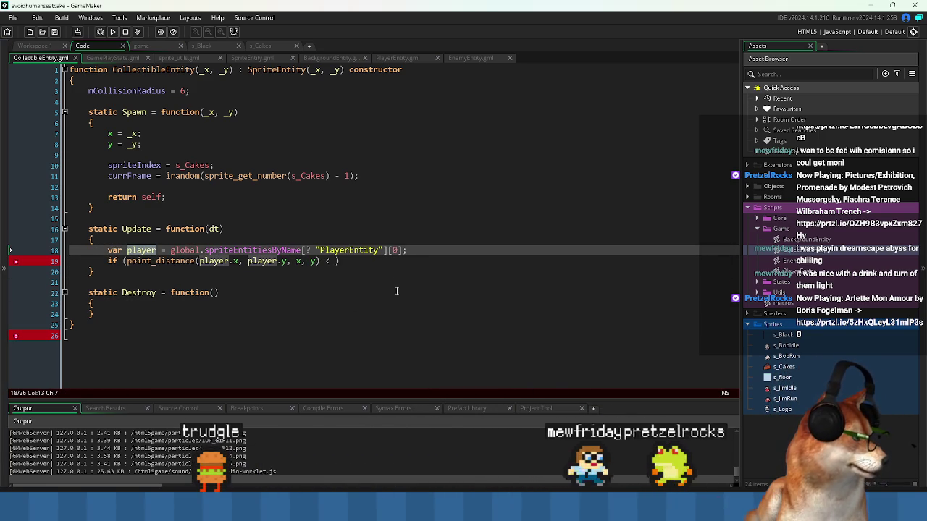
pyautogui.press('End')
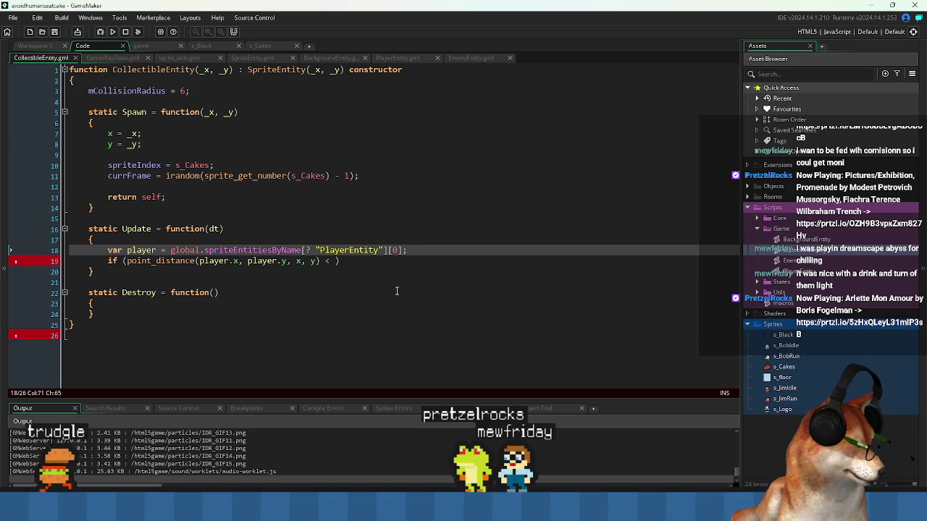
pyautogui.press('Right')
pyautogui.press('Up')
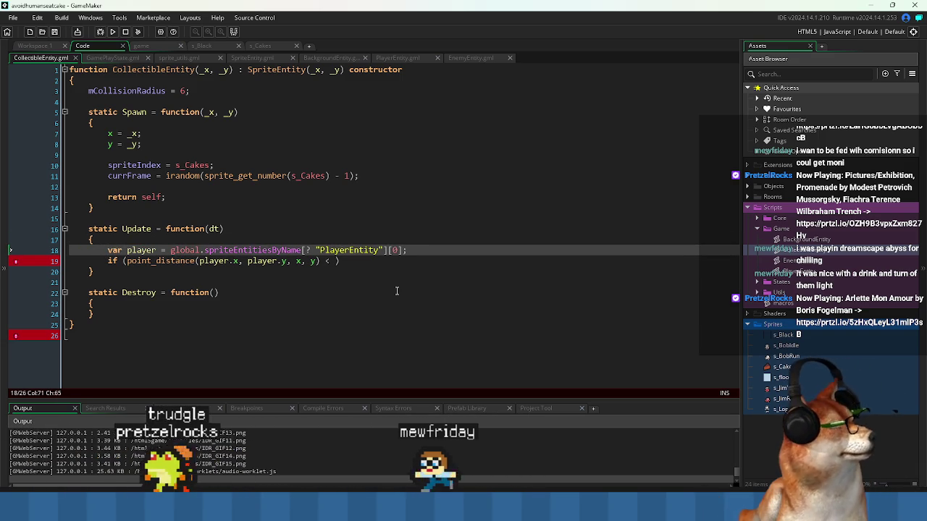
pyautogui.press('Down')
pyautogui.press('Left')
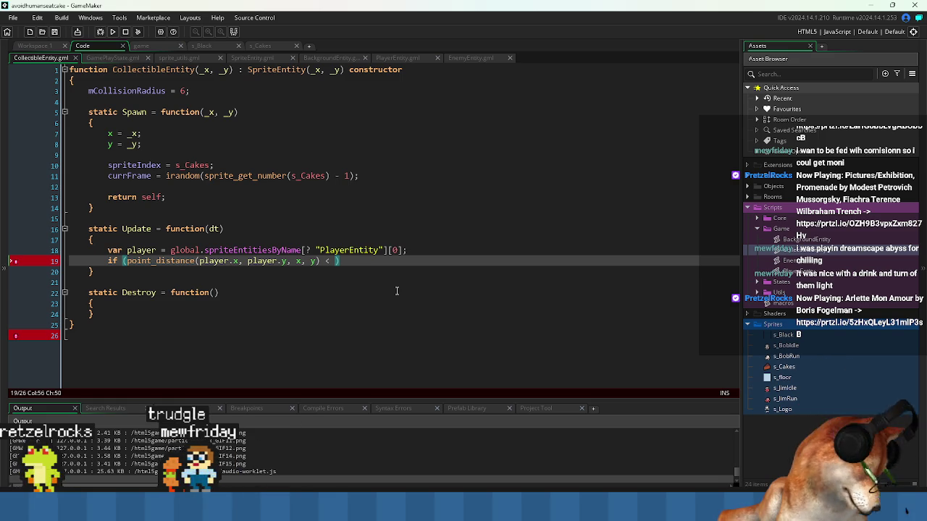
pyautogui.press('Return')
pyautogui.write('{')
pyautogui.press('Return')
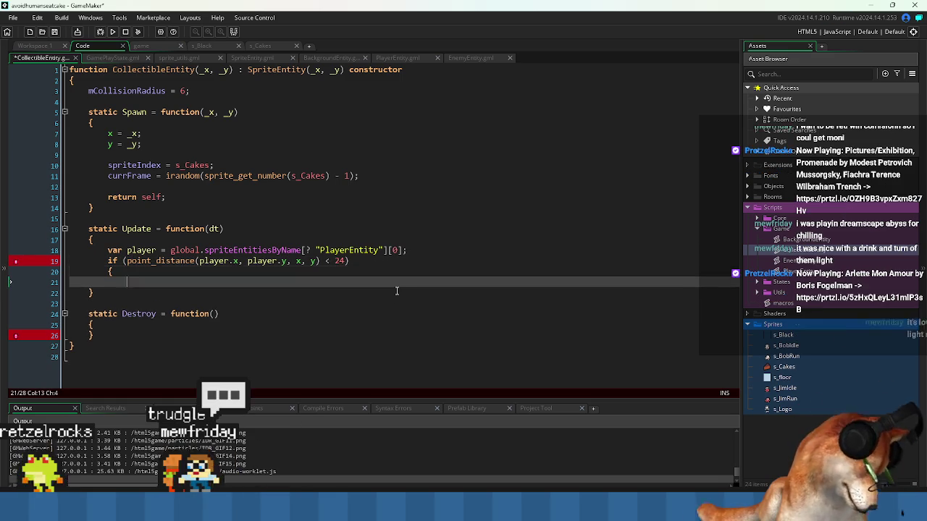
pyautogui.press('Return')
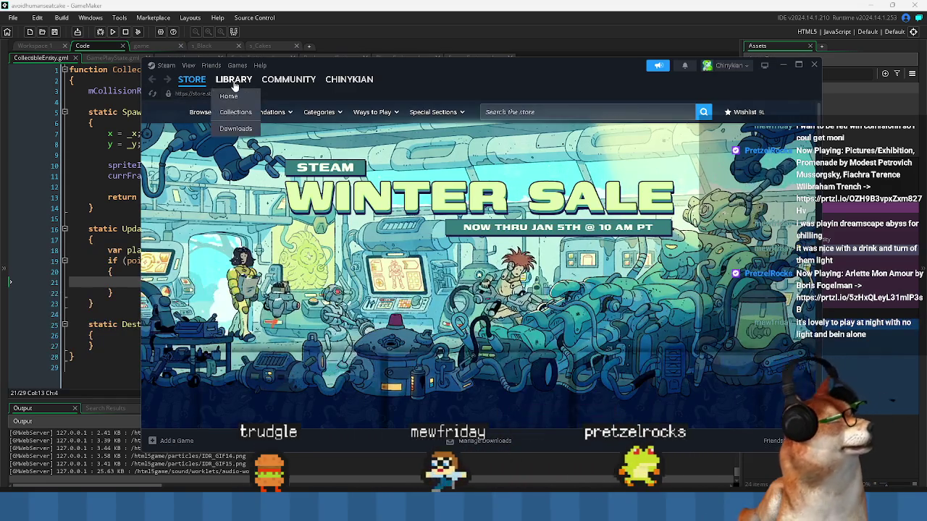
# Search the Steam library for 'the path' and open The Path's game page.
pyautogui.click(234, 79)
pyautogui.click(202, 144)
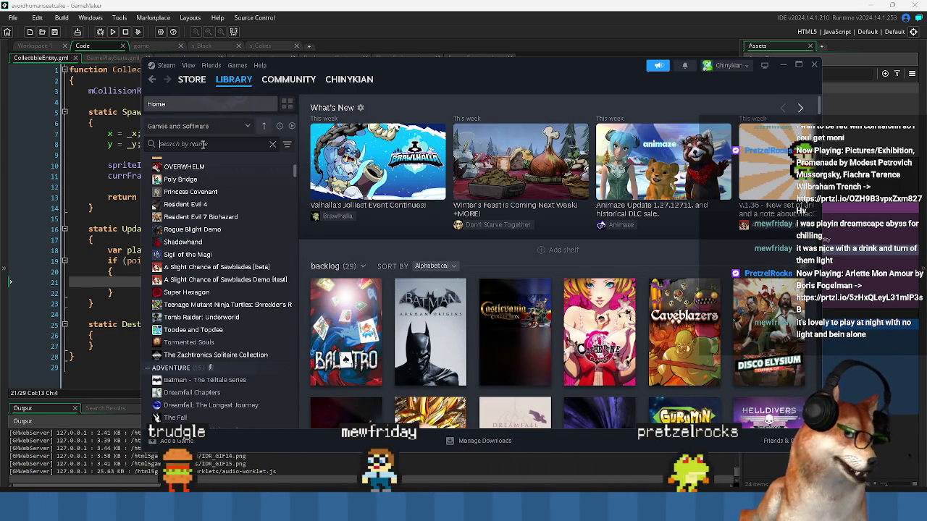
pyautogui.write('the ')
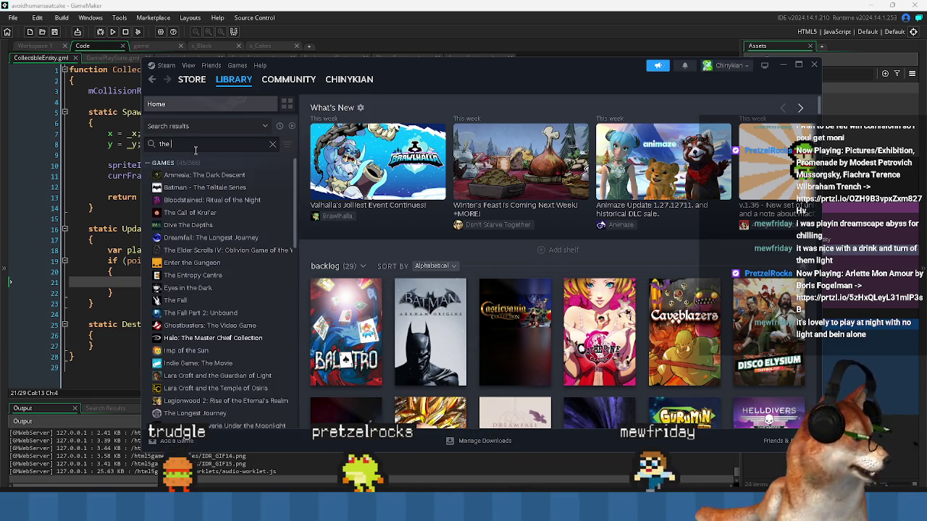
pyautogui.write('path')
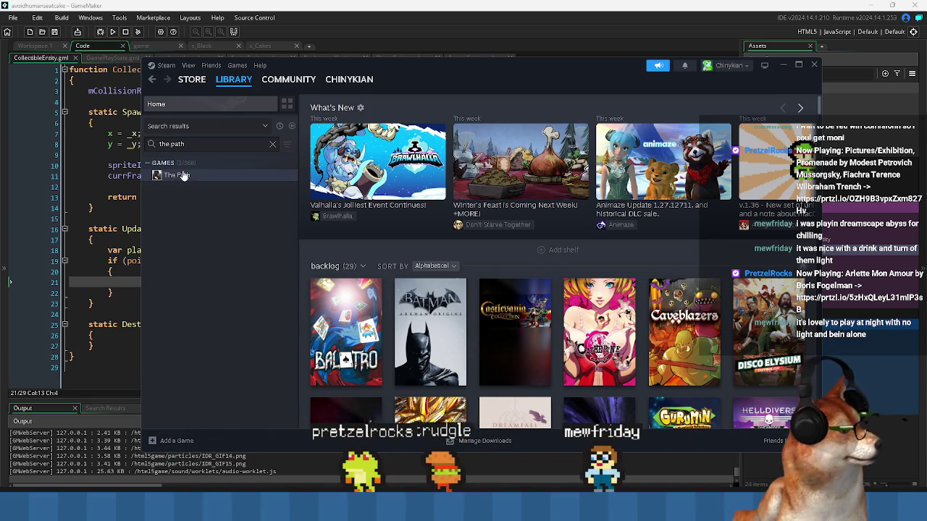
pyautogui.click(182, 175)
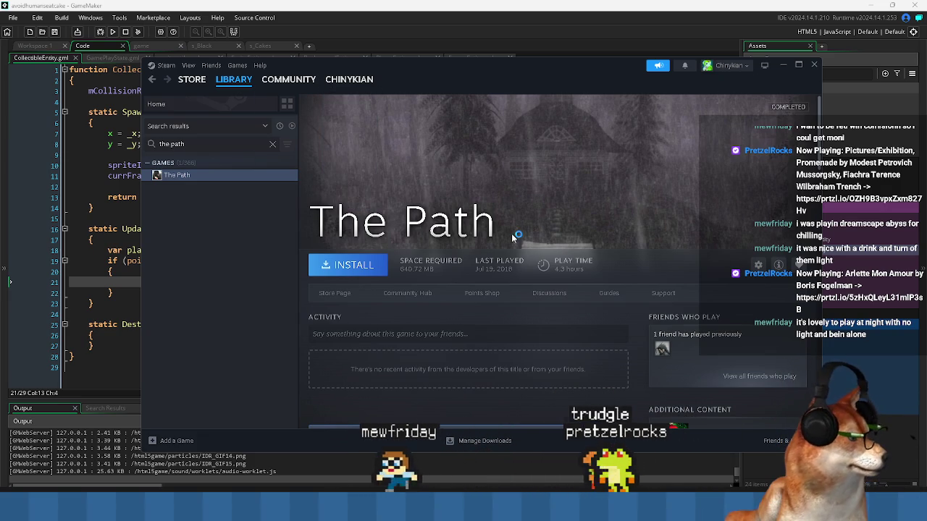
pyautogui.moveTo(480, 91); pyautogui.dragTo(411, 68)
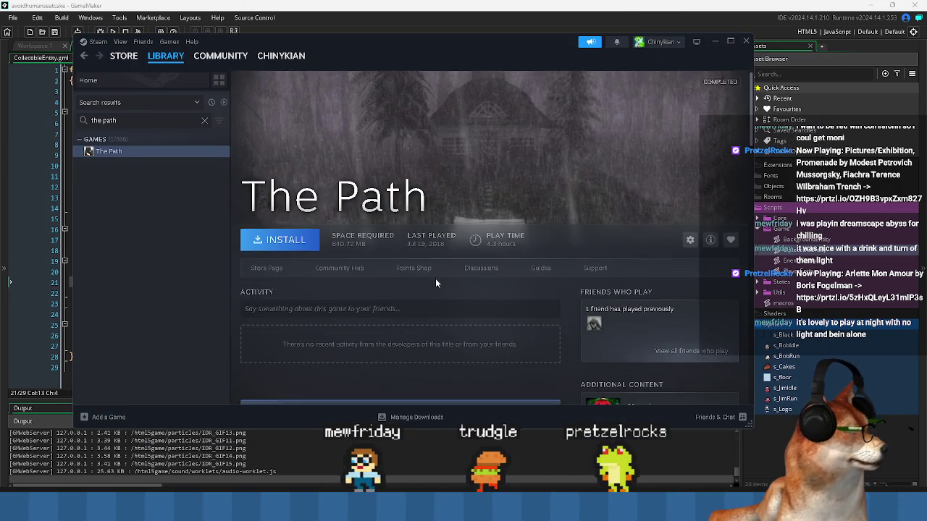
# Open The Path's Steam store page and scroll over its overview.
pyautogui.scroll(-3, 435, 278)
pyautogui.scroll(-3, 378, 151)
pyautogui.scroll(5, 266, 207)
pyautogui.click(269, 221)
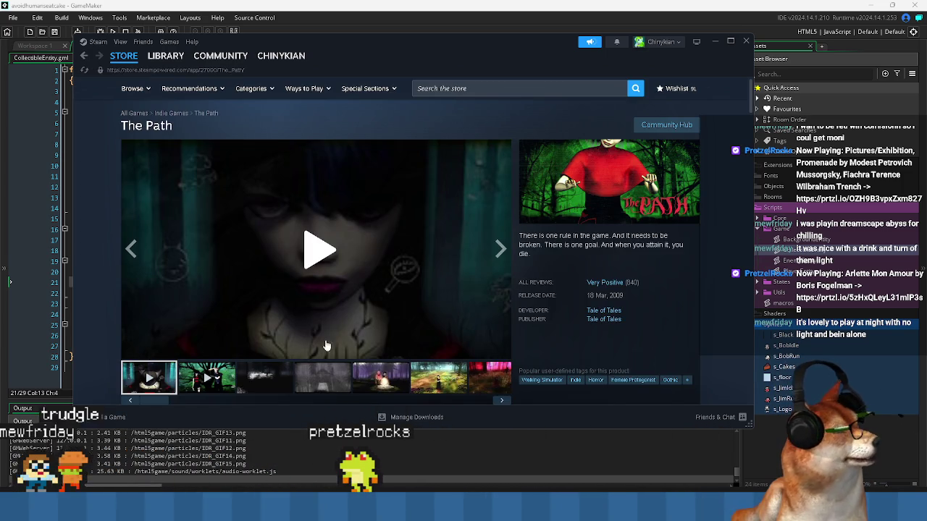
pyautogui.scroll(-5, 460, 294)
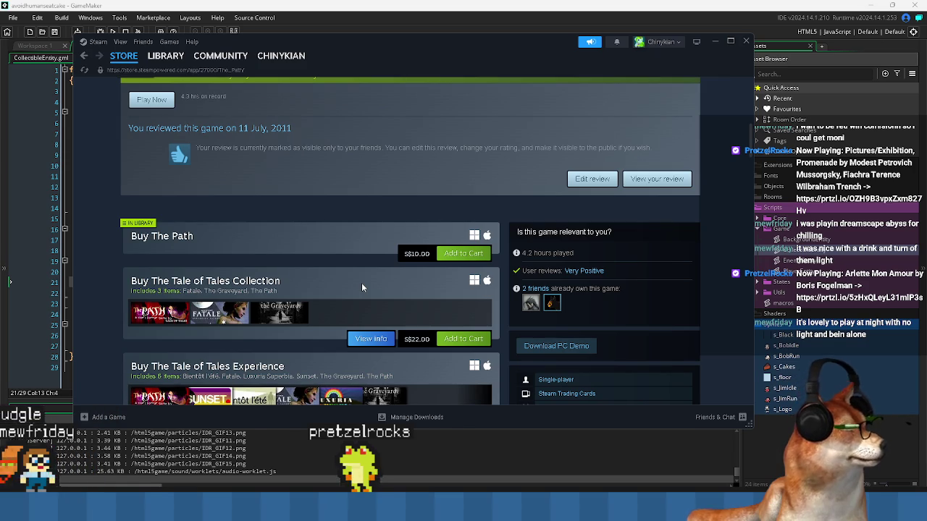
pyautogui.scroll(5, 361, 282)
pyautogui.scroll(2, 364, 287)
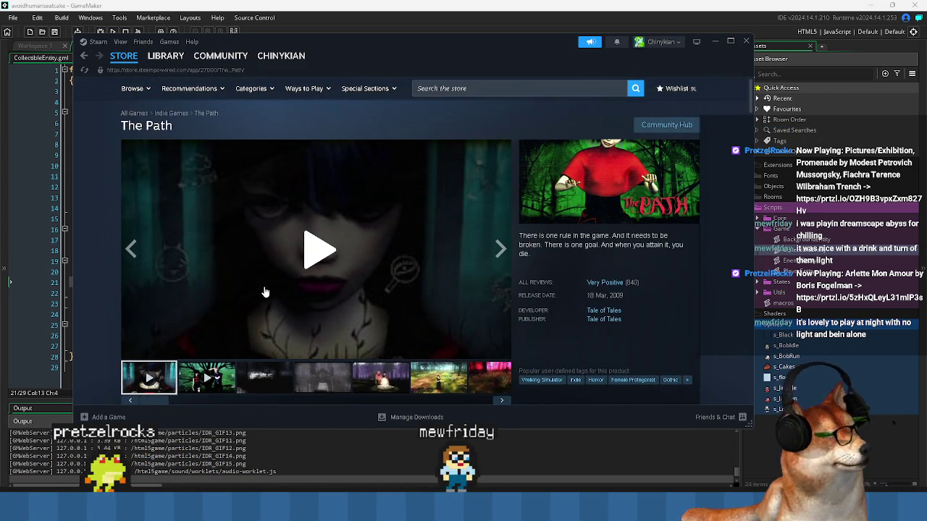
# Play The Path trailer, skip to about 0:27, pause and resume, then jump to about 1:04.
pyautogui.click(294, 273)
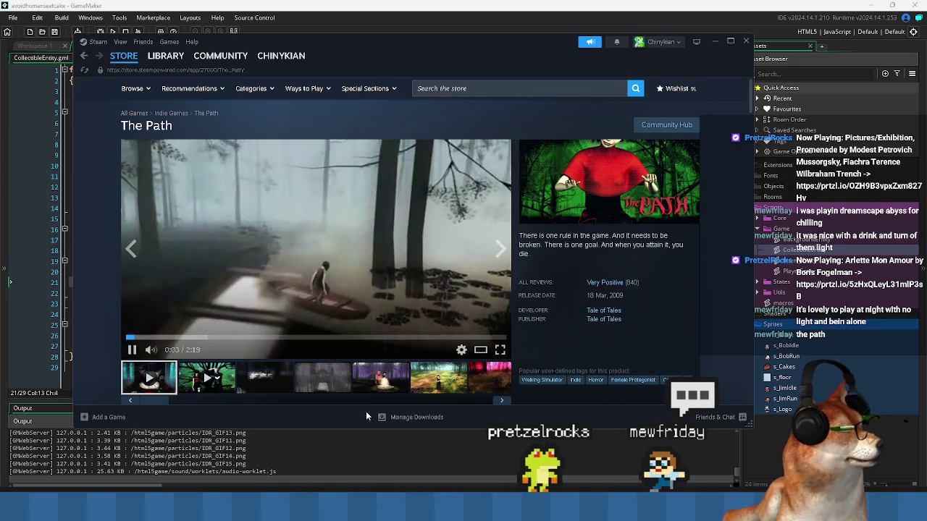
pyautogui.moveTo(151, 350)
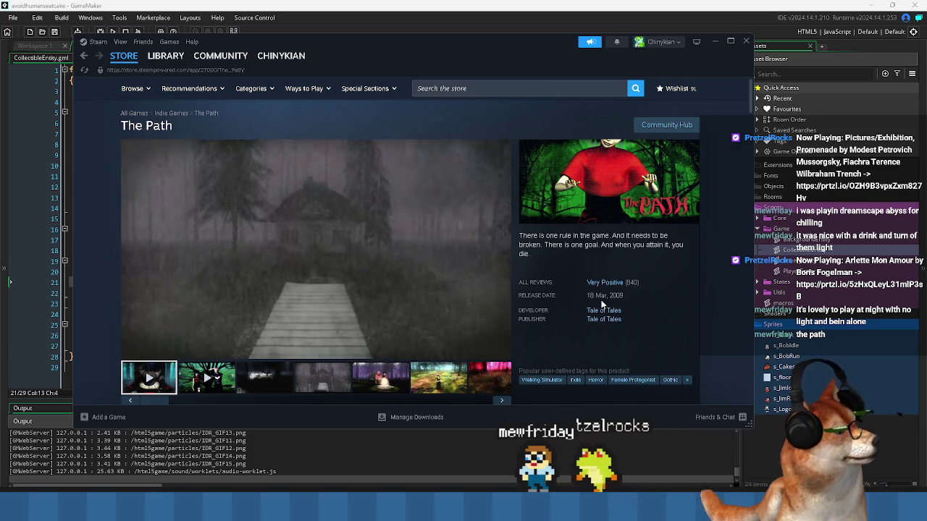
pyautogui.moveTo(187, 338)
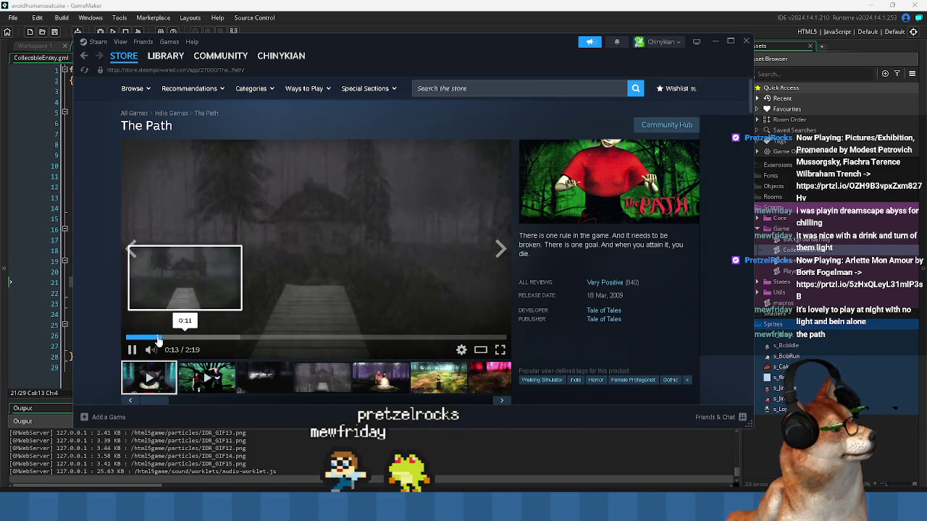
pyautogui.click(200, 337)
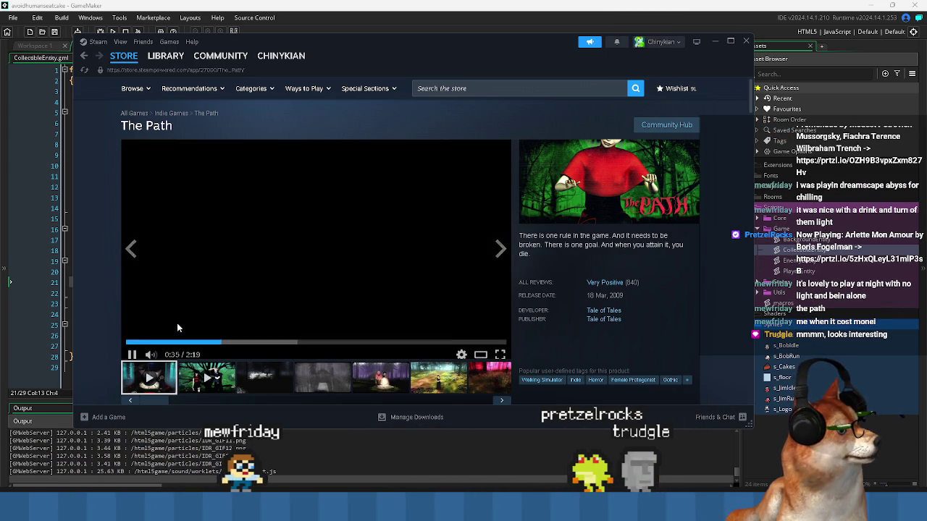
pyautogui.click(334, 252)
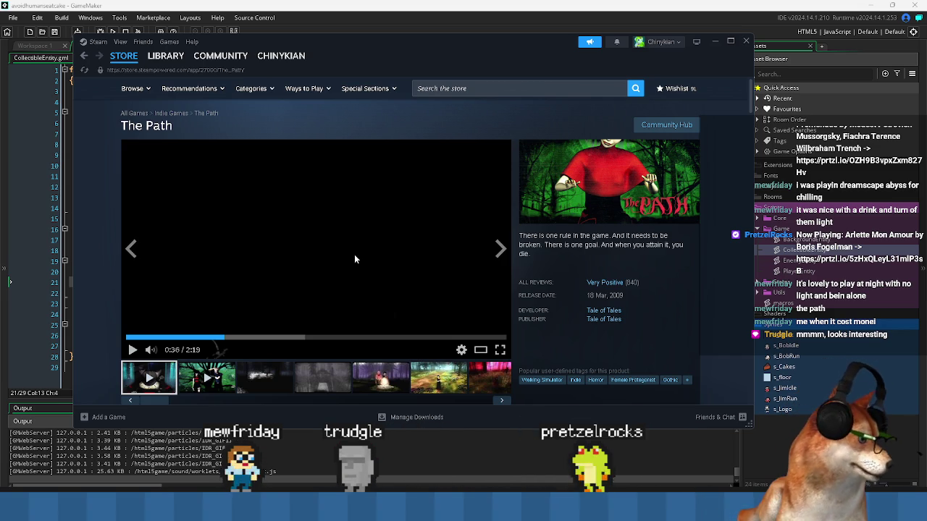
pyautogui.click(329, 269)
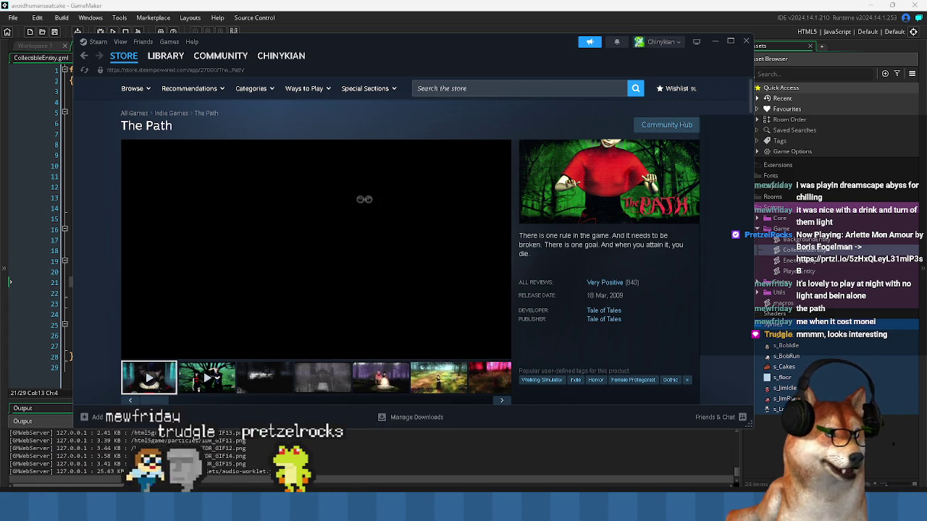
pyautogui.moveTo(323, 307)
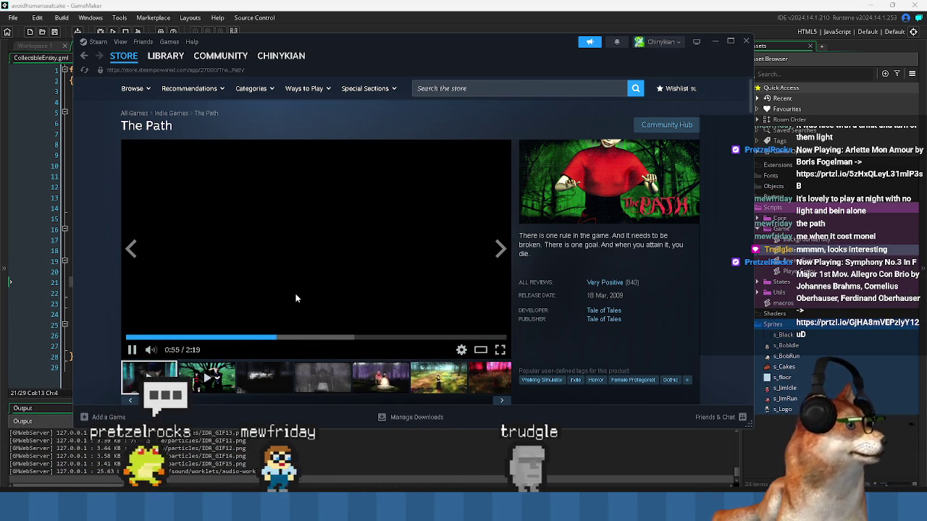
pyautogui.click(303, 338)
# Skip The Path trailer to about 1:15, leave it paused at 1:22, and minimize Steam.
pyautogui.click(331, 338)
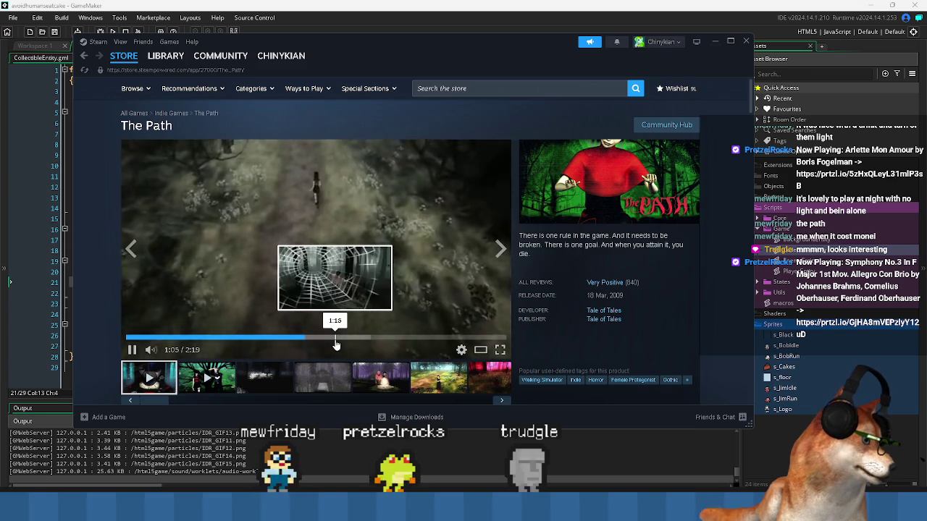
pyautogui.click(349, 283)
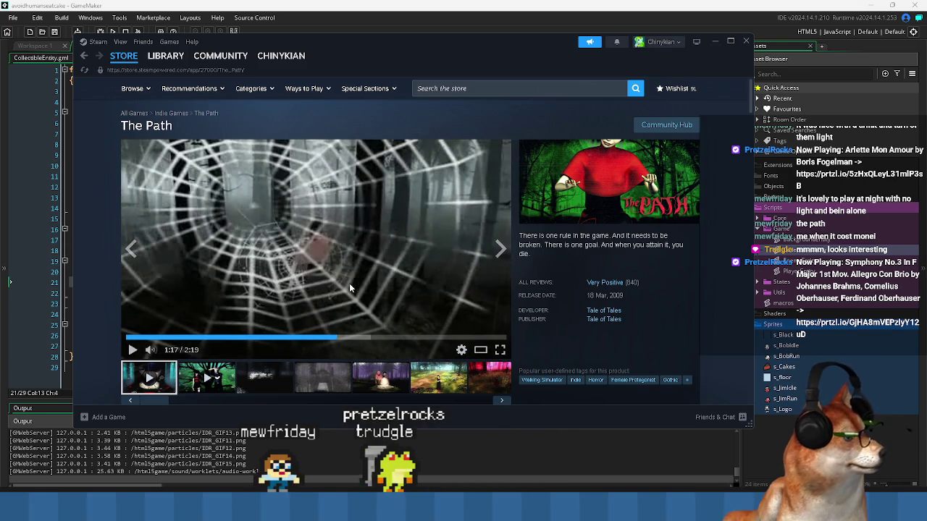
pyautogui.scroll(-3, 349, 283)
pyautogui.scroll(-3, 348, 285)
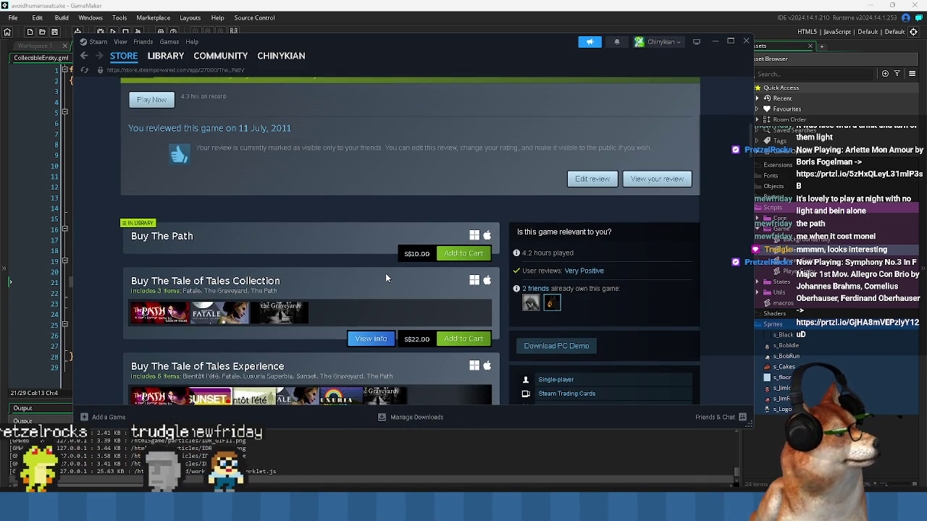
pyautogui.scroll(6, 386, 267)
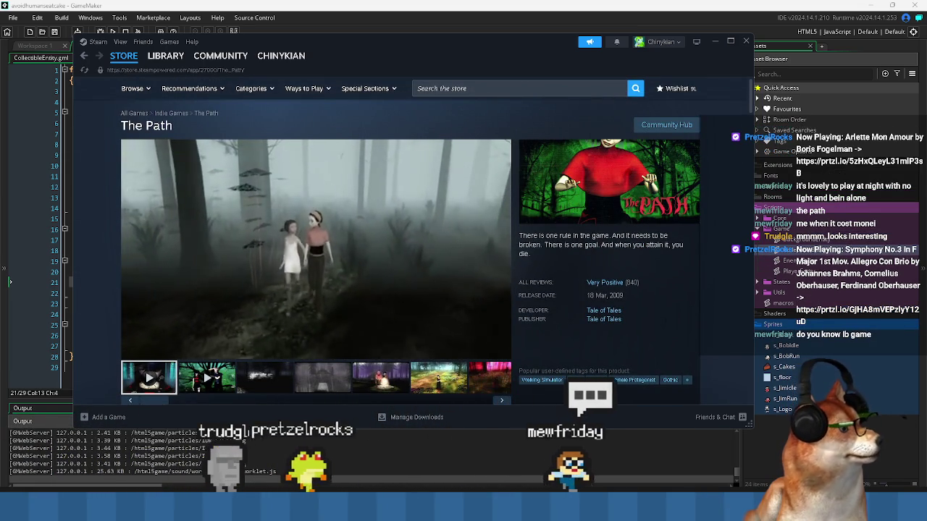
pyautogui.click(308, 249)
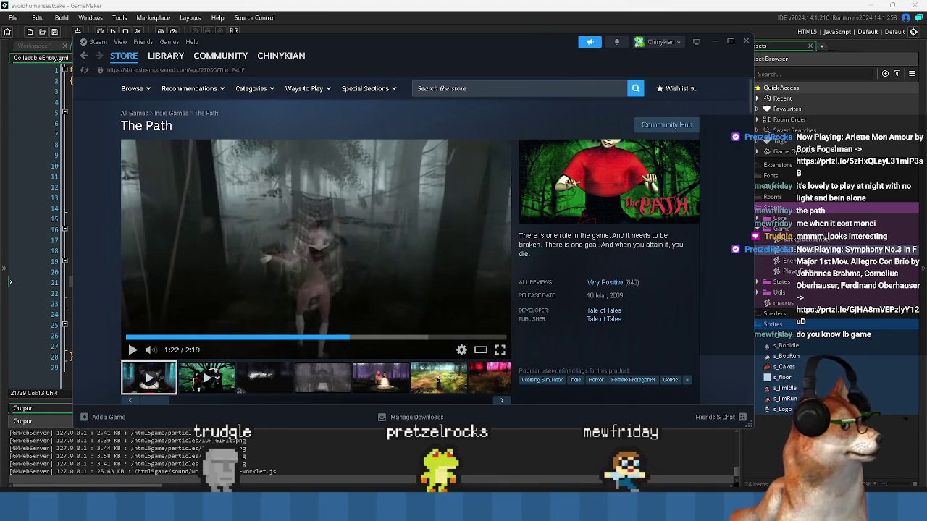
pyautogui.click(715, 41)
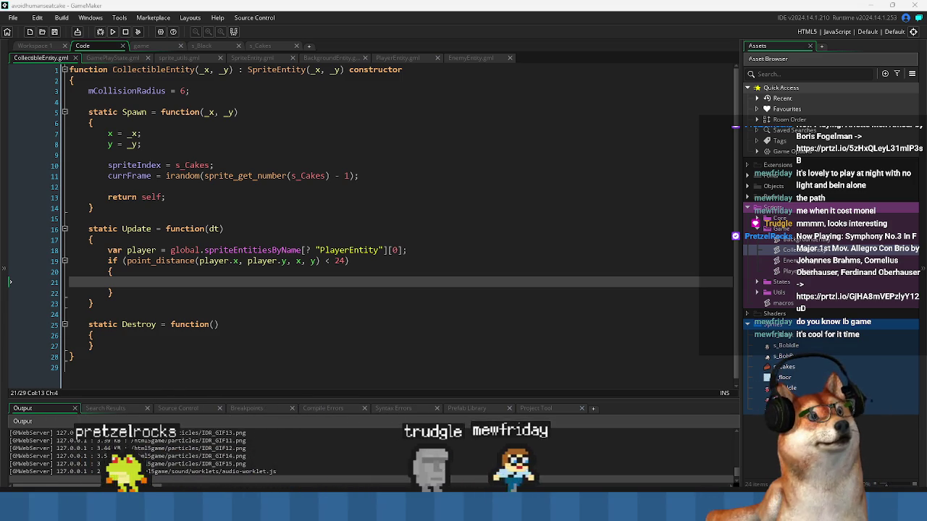
# Alt+Tab from GameMaker to the Chrome window showing Ib's Steam store page.
pyautogui.hotkey('alt', 'Tab')
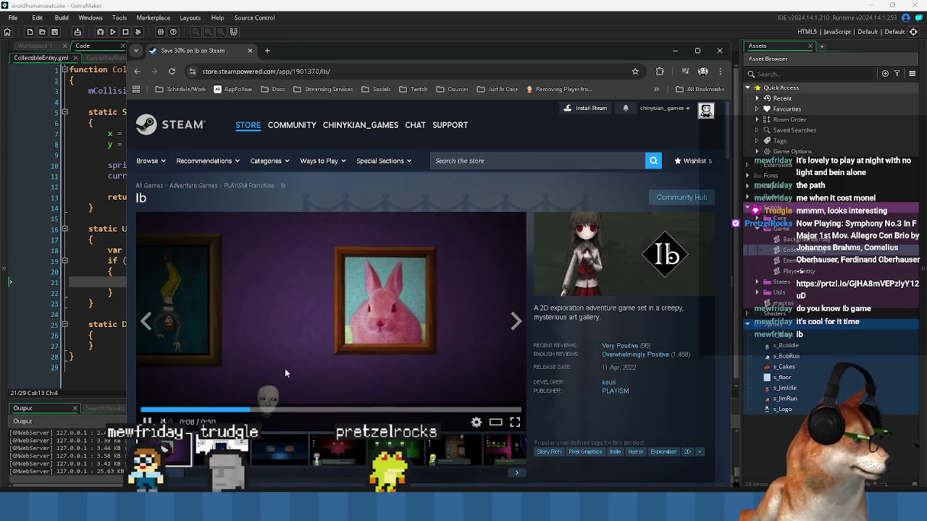
# Skip ahead in the Ib trailer and view the dark gallery, green gallery and lollipop screenshots.
pyautogui.moveTo(295, 417); pyautogui.dragTo(365, 422)
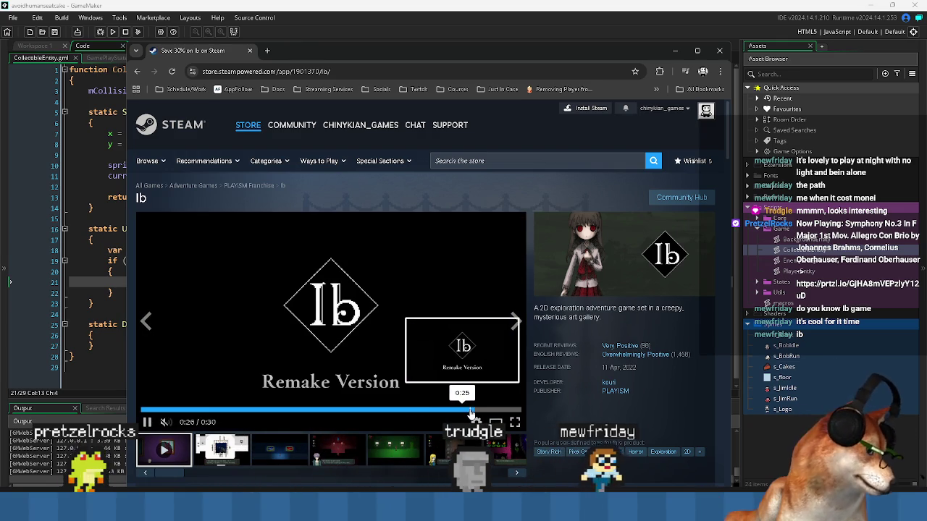
pyautogui.click(344, 454)
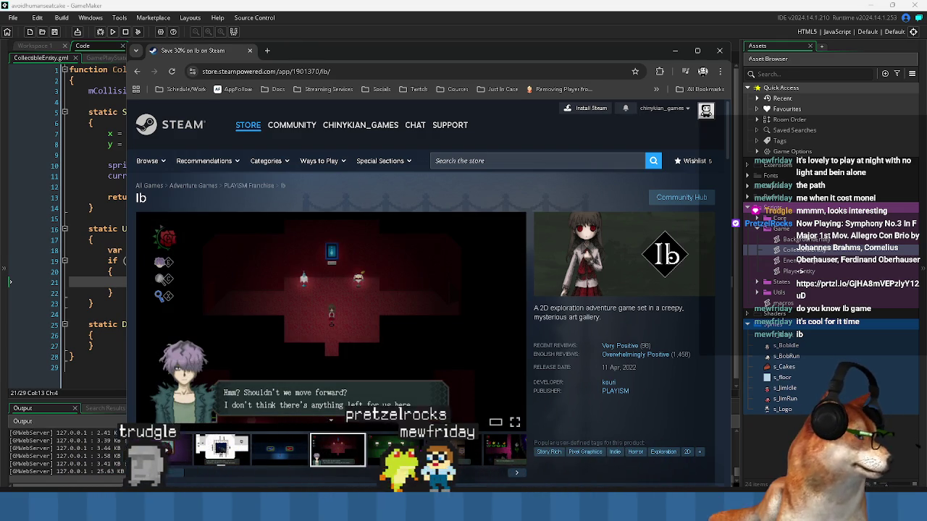
pyautogui.click(400, 456)
pyautogui.click(429, 443)
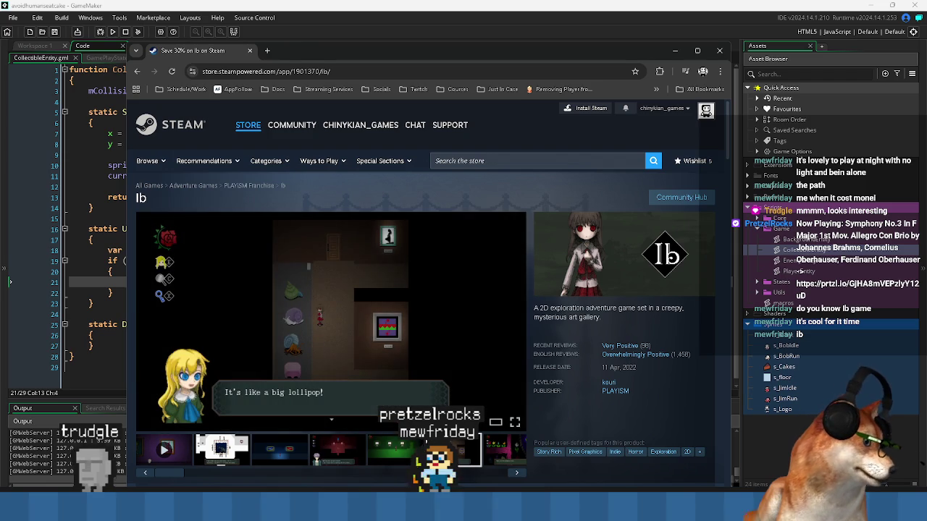
pyautogui.click(492, 455)
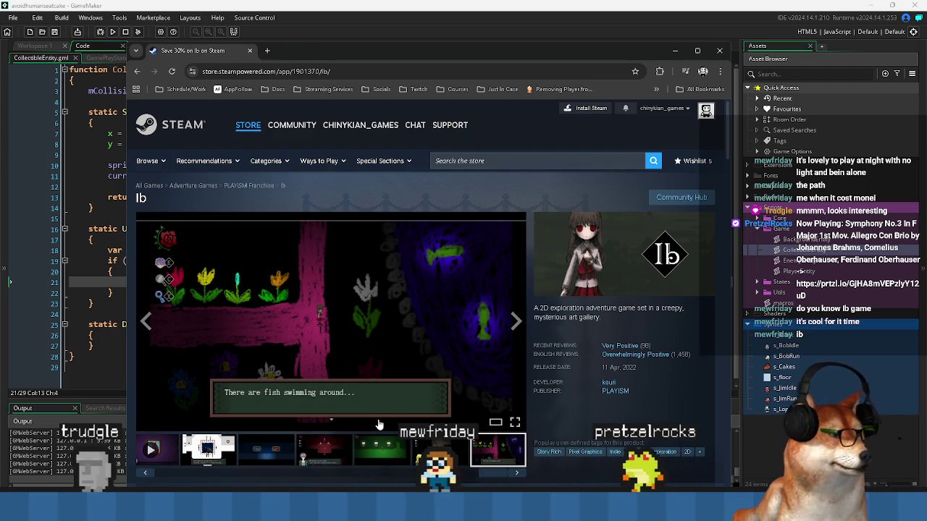
# Scroll through Ib's game description, then return to the GameMaker code.
pyautogui.scroll(-4, 266, 331)
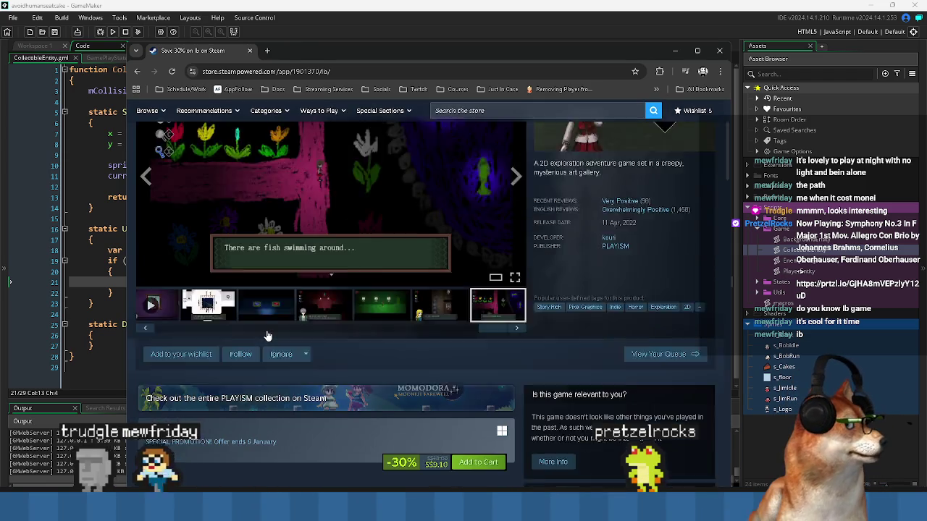
pyautogui.scroll(-5, 266, 331)
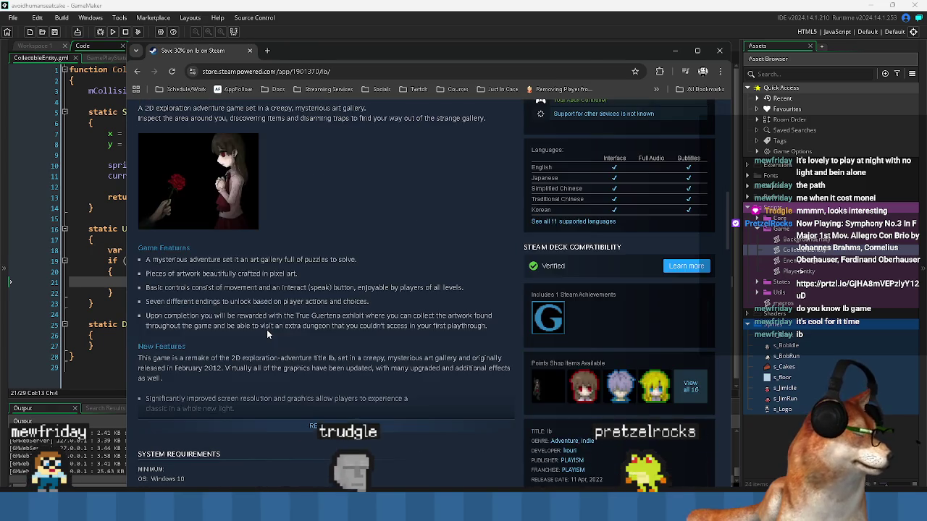
pyautogui.scroll(1, 275, 328)
pyautogui.scroll(-3, 276, 330)
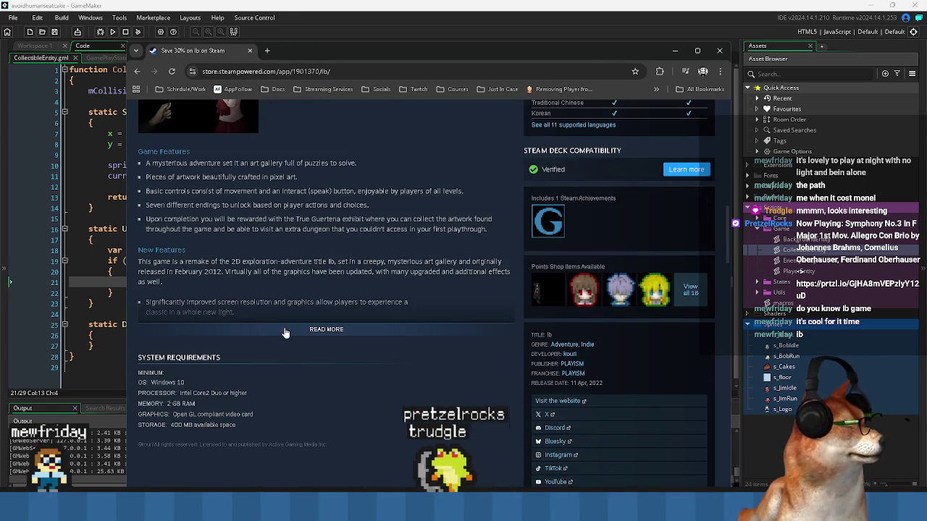
pyautogui.scroll(-4, 288, 333)
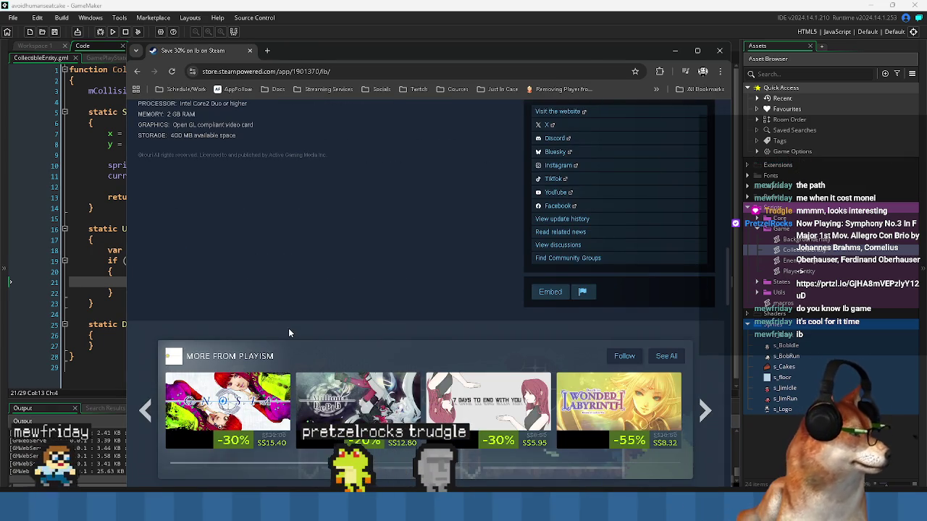
pyautogui.scroll(-3, 288, 333)
pyautogui.scroll(10, 437, 319)
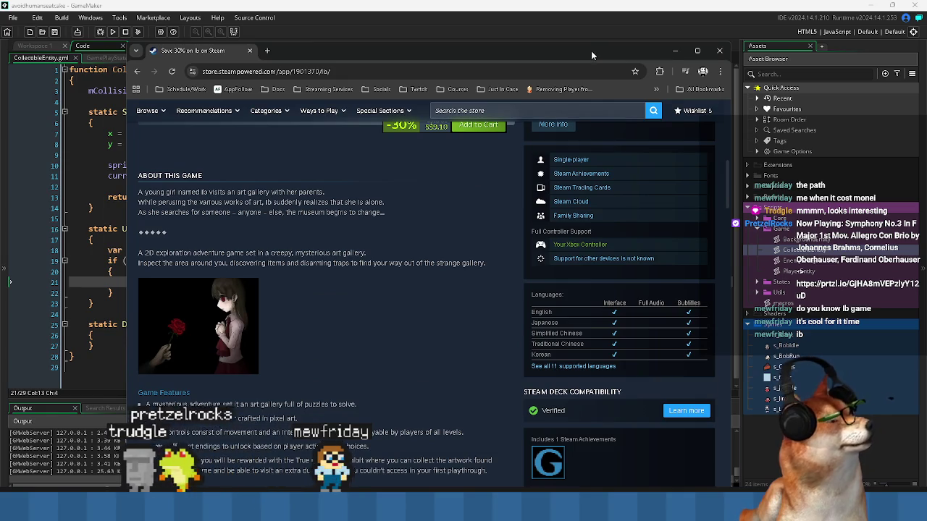
pyautogui.hotkey('alt', 'Tab')
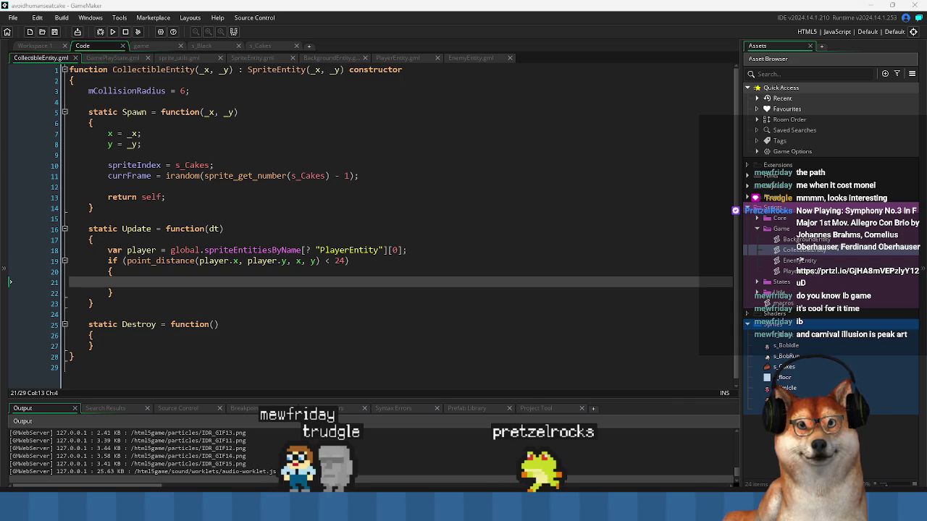
# Bring up the Illusion Carnival store page, scroll through its trailer, update and description, then drag the browser aside.
pyautogui.hotkey('alt', 'Tab')
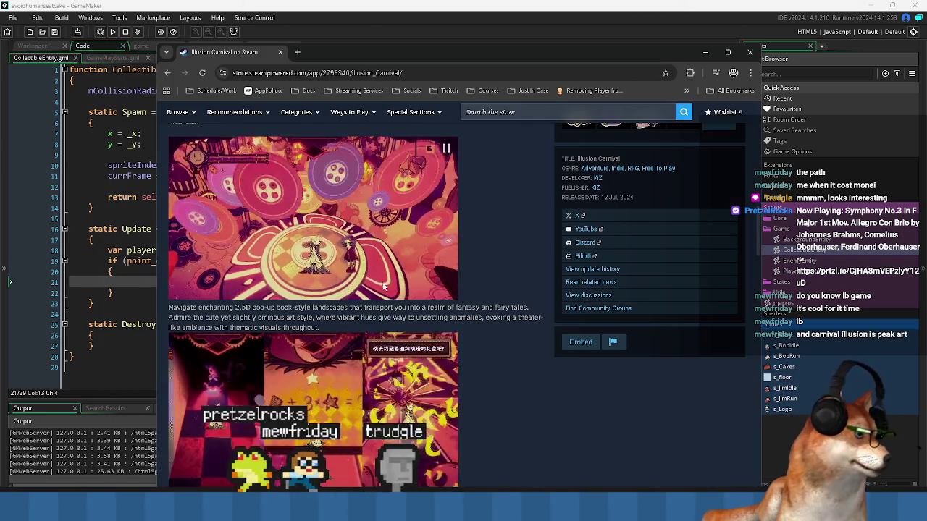
pyautogui.scroll(-1, 370, 330)
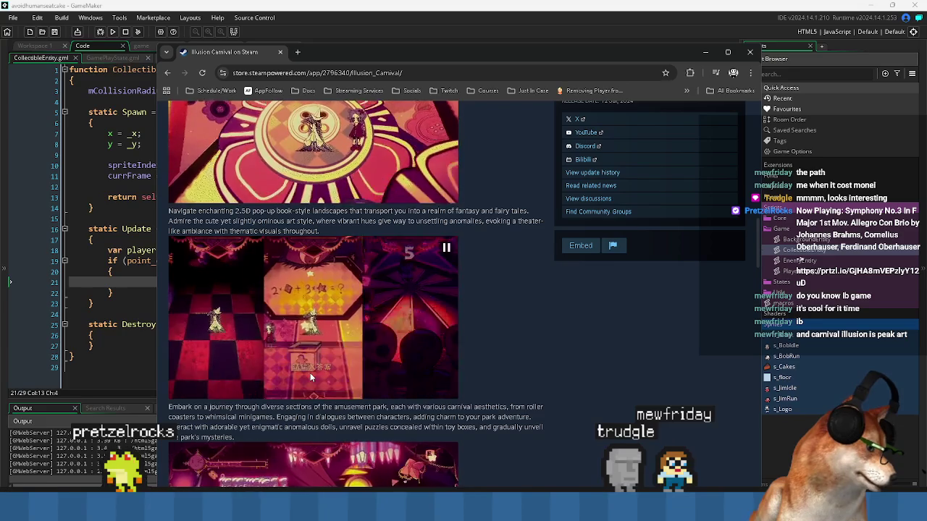
pyautogui.scroll(4, 310, 372)
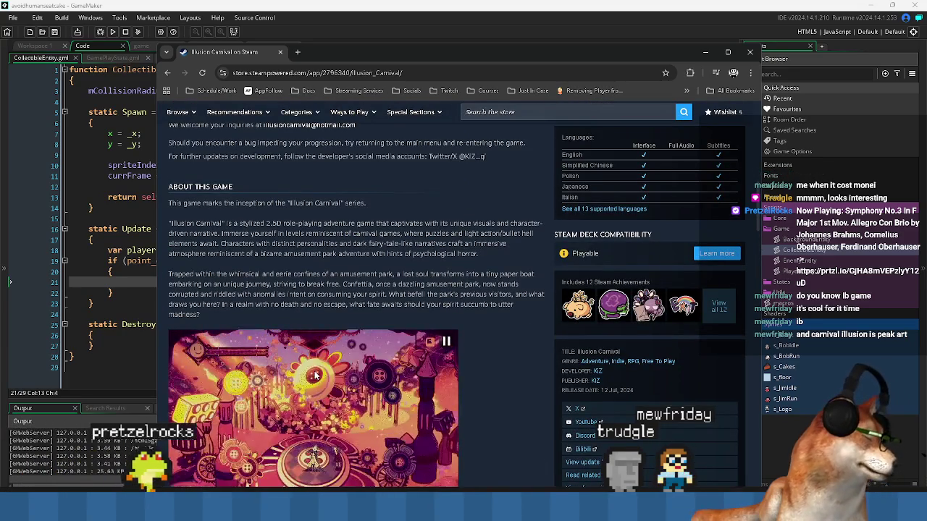
pyautogui.scroll(3, 314, 373)
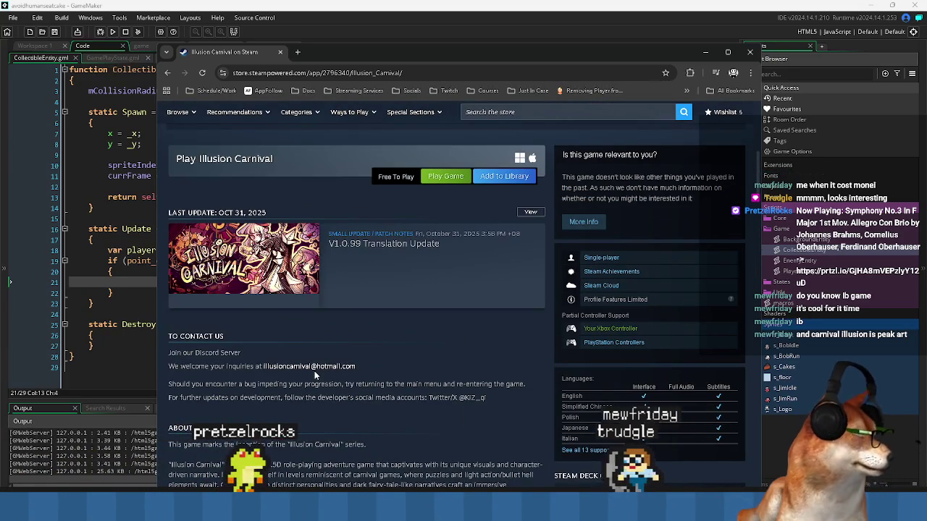
pyautogui.scroll(5, 314, 371)
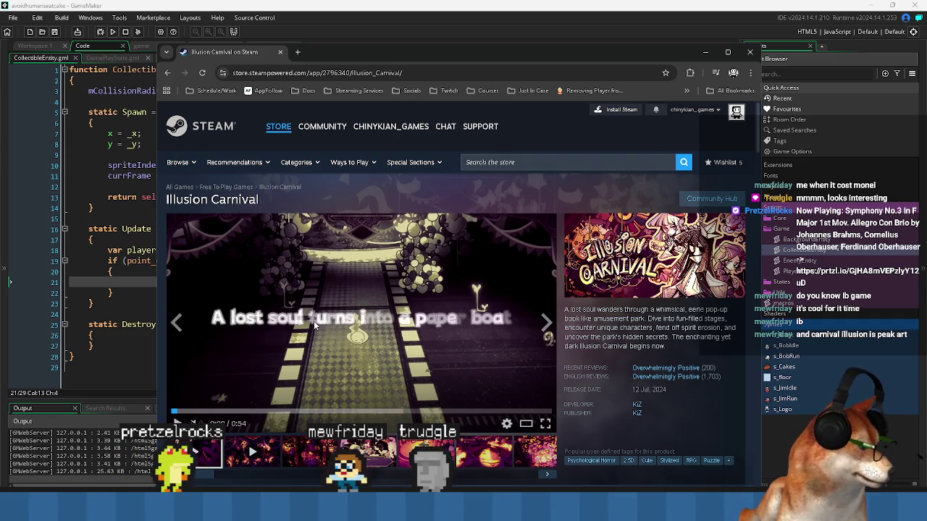
pyautogui.scroll(-3, 314, 321)
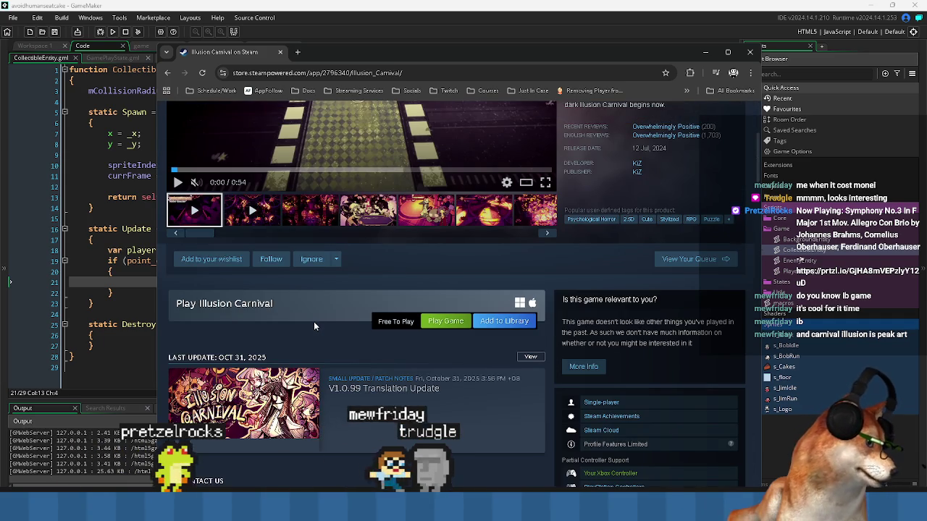
pyautogui.scroll(-2, 314, 323)
pyautogui.scroll(-1, 301, 335)
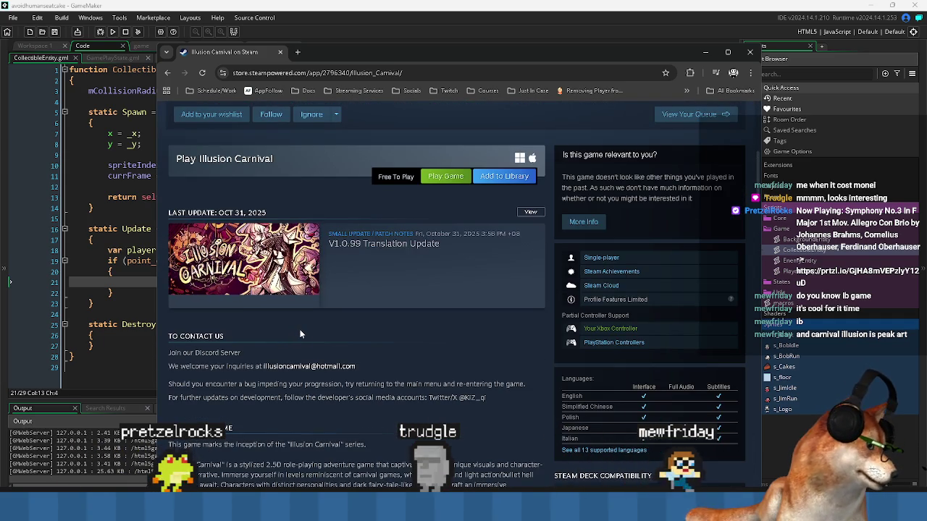
pyautogui.scroll(-1, 406, 343)
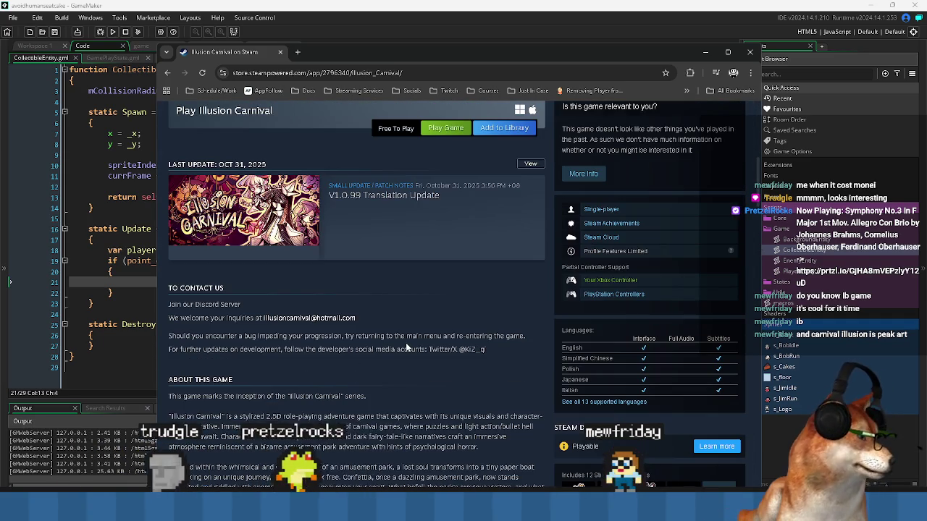
pyautogui.scroll(-3, 405, 342)
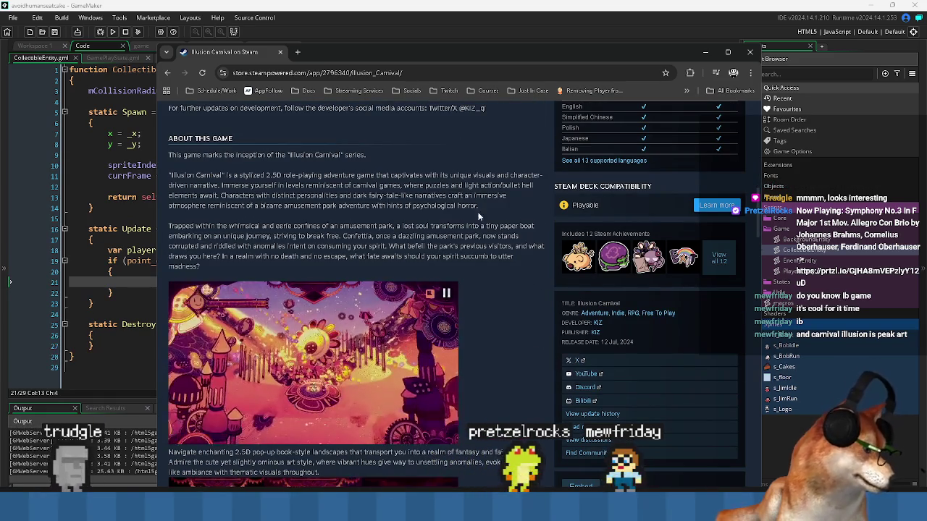
pyautogui.moveTo(315, 58); pyautogui.dragTo(0, 59)
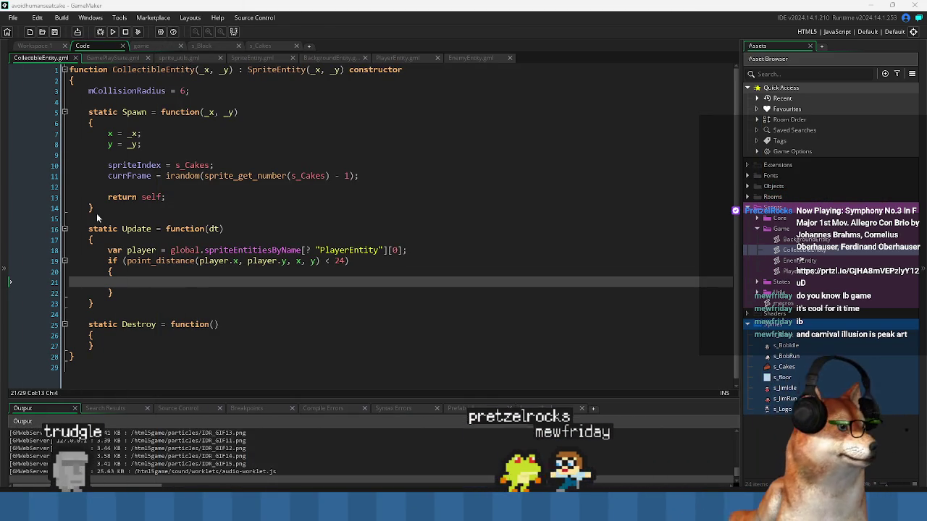
pyautogui.click(282, 301)
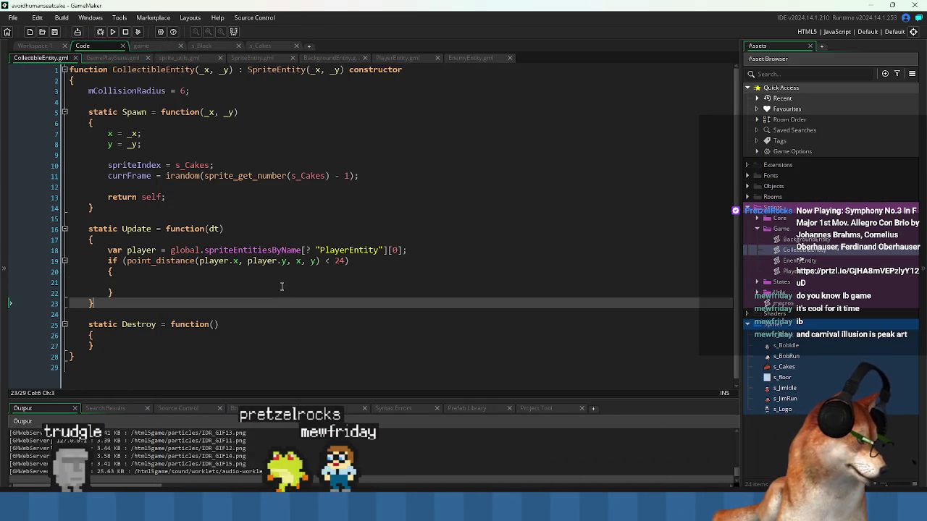
pyautogui.click(282, 287)
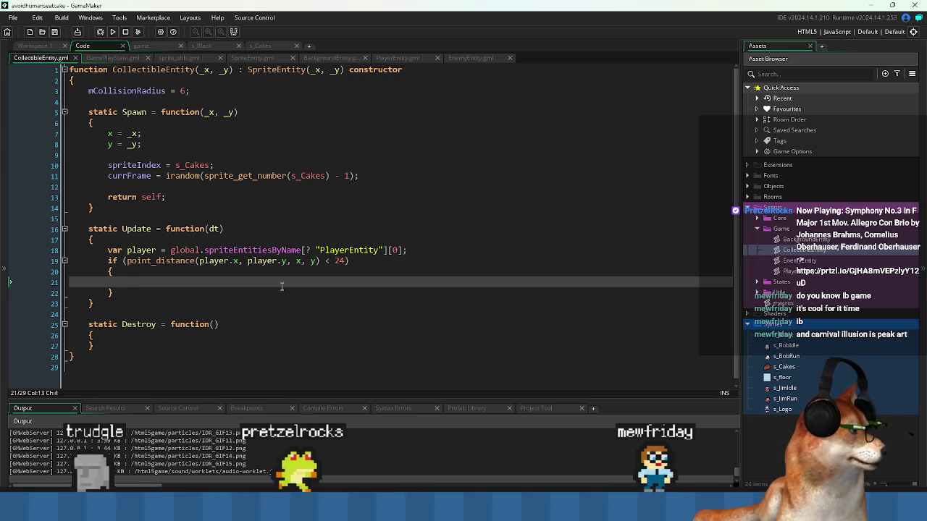
pyautogui.click(336, 260)
pyautogui.click(139, 285)
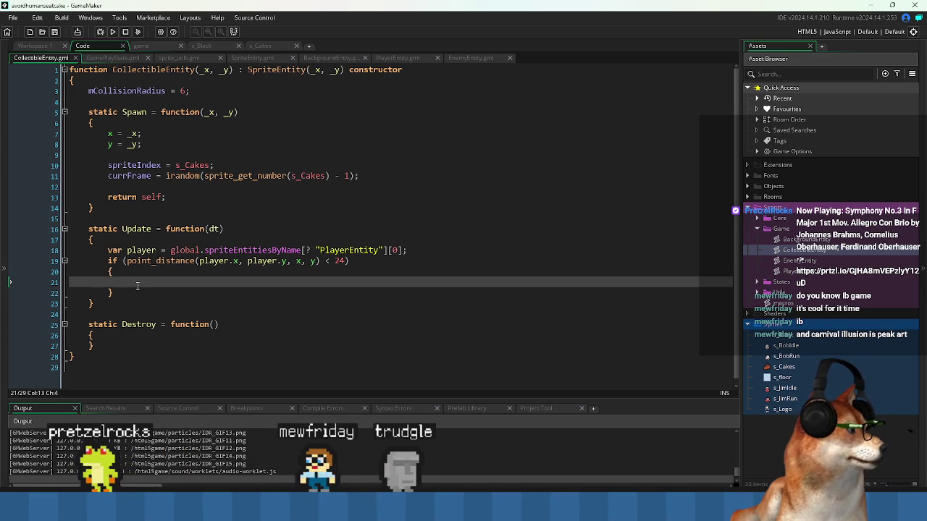
pyautogui.click(108, 135)
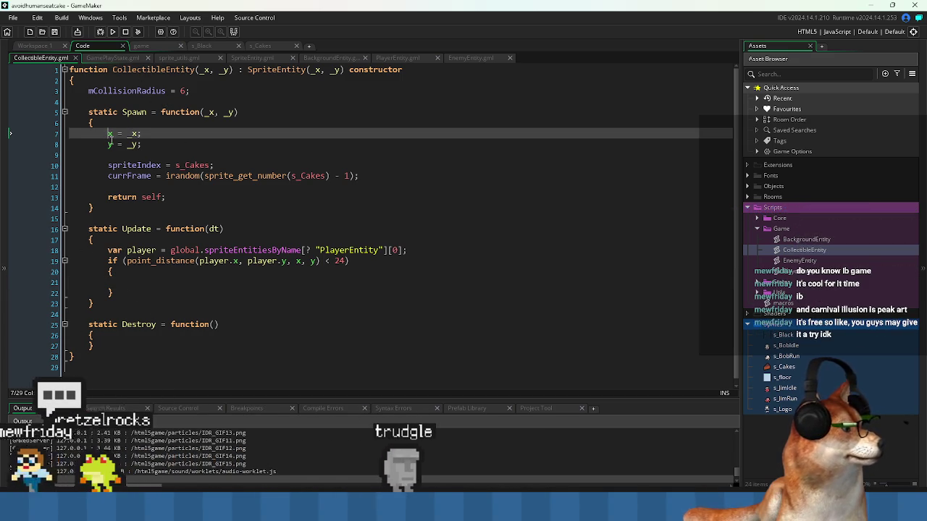
pyautogui.click(185, 282)
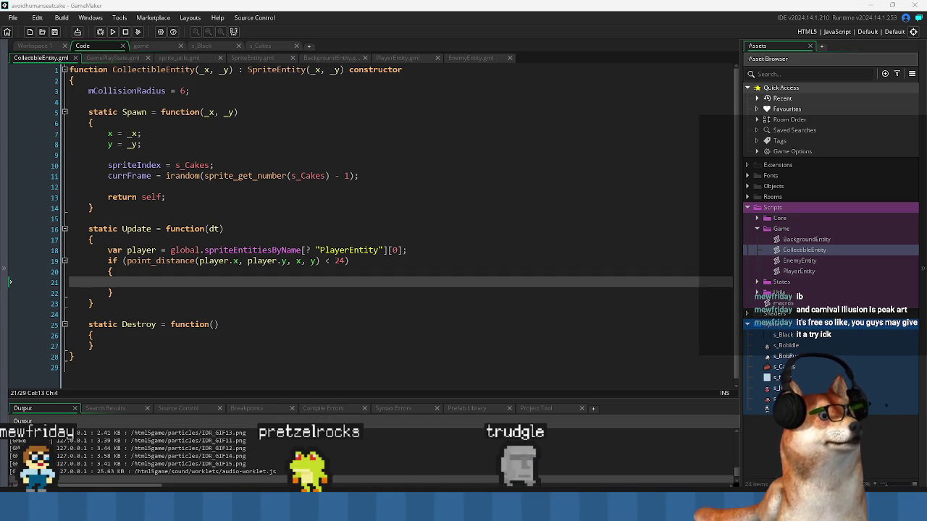
pyautogui.click(330, 239)
pyautogui.press('Down')
pyautogui.press('Down')
pyautogui.press('Down')
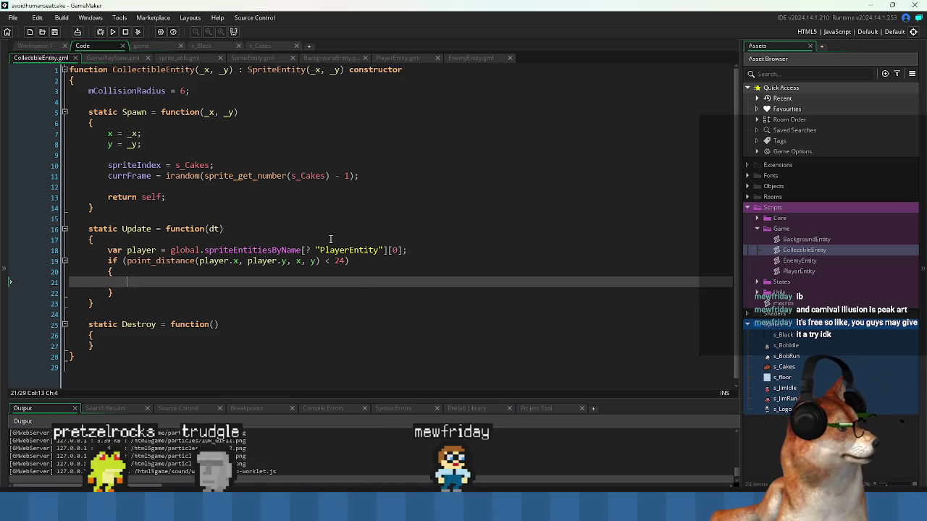
# Turn the x line into an increment: x += (x - player.x).
pyautogui.write('x =')
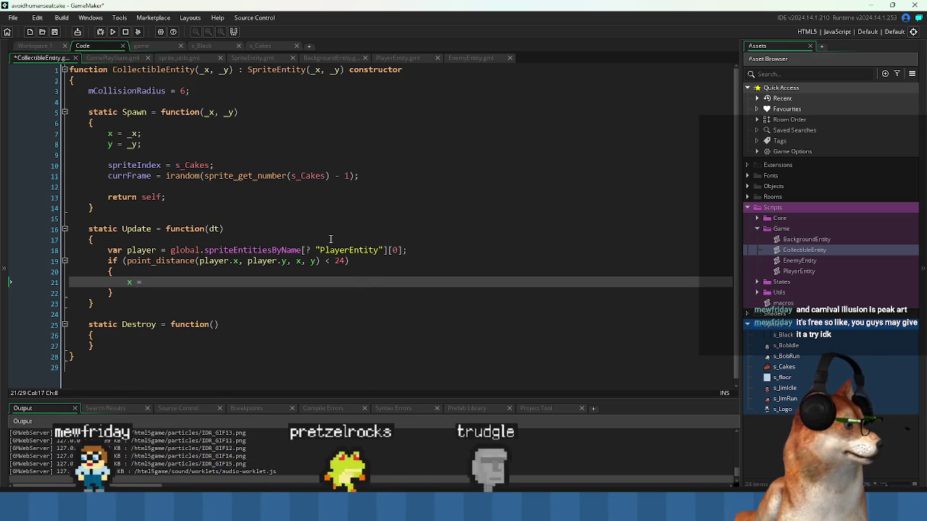
pyautogui.press('Up')
pyautogui.press('Up')
pyautogui.press('Up')
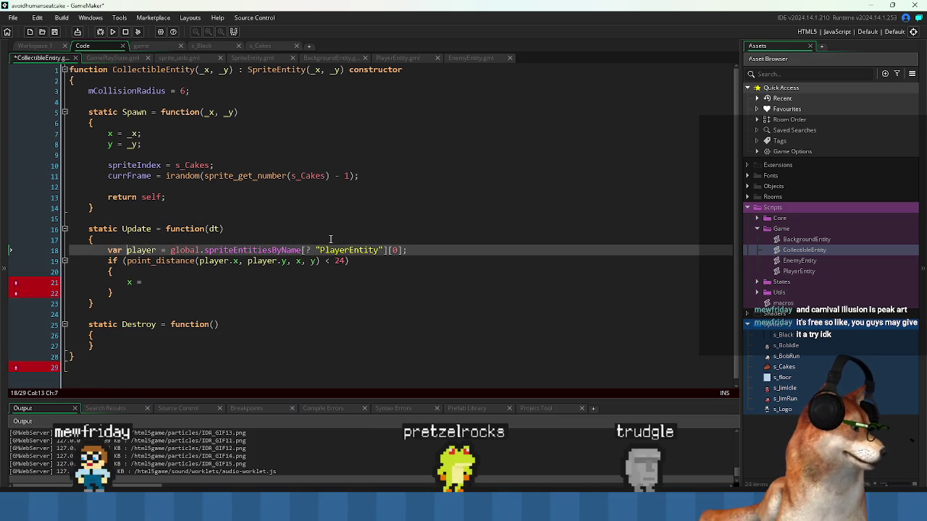
pyautogui.press('Down')
pyautogui.press('Down')
pyautogui.press('Down')
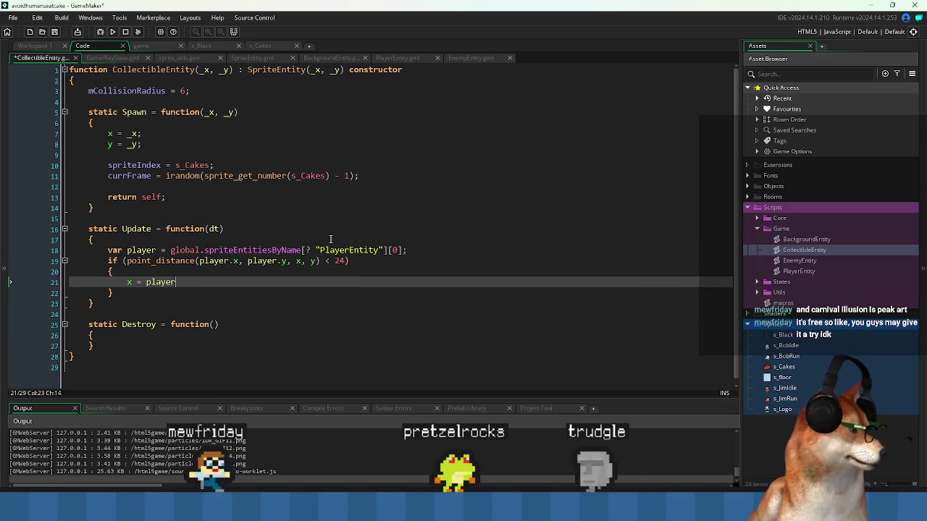
pyautogui.write('.x')
pyautogui.hotkey('ctrl', 'Left')
pyautogui.hotkey('ctrl', 'Left')
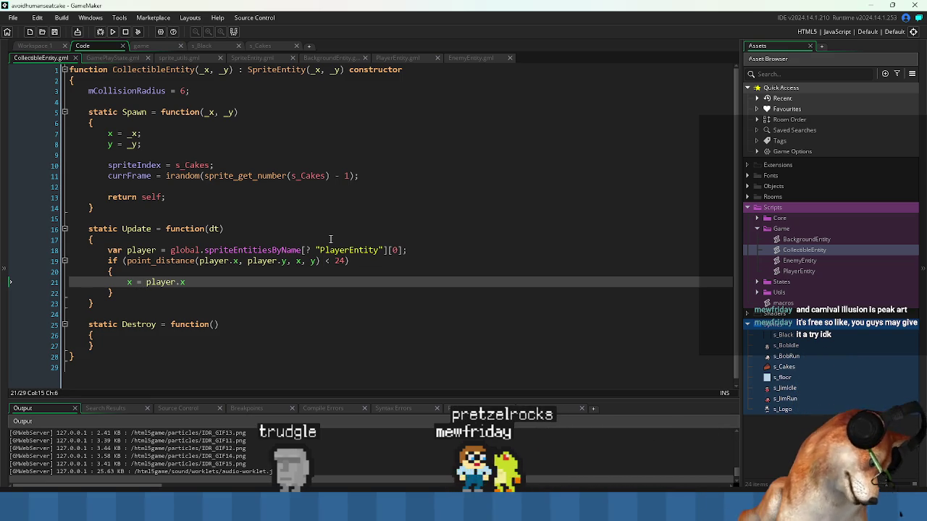
pyautogui.write('+')
pyautogui.press('Right')
pyautogui.write('x -')
pyautogui.press('Left')
pyautogui.press('Left')
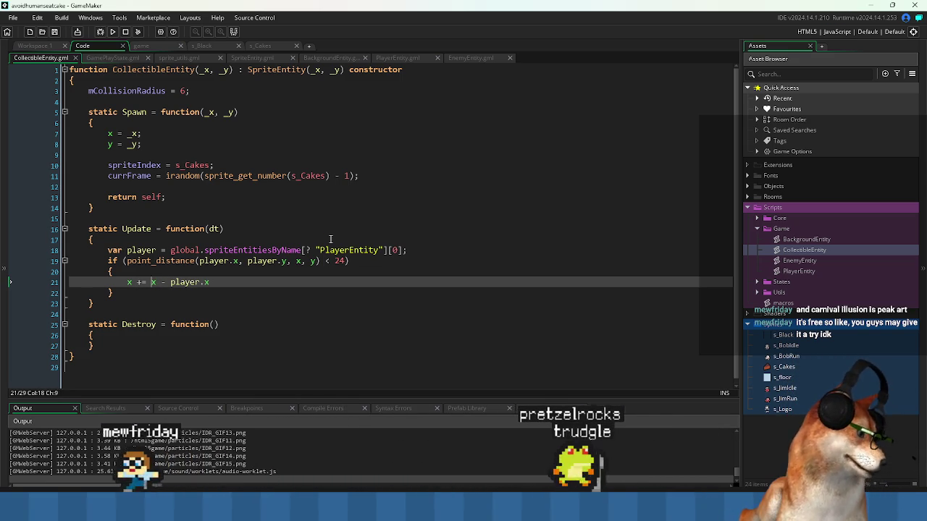
pyautogui.write('(')
pyautogui.press('End')
pyautogui.write(')')
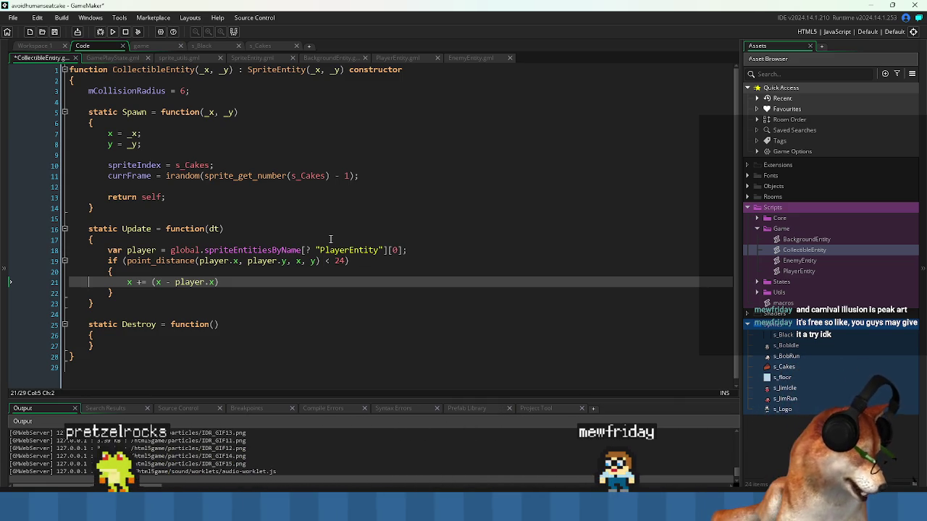
# Append * dt; to the x increment, fixing the mistyped 8, and save CollectibleEntity.
pyautogui.click(255, 286)
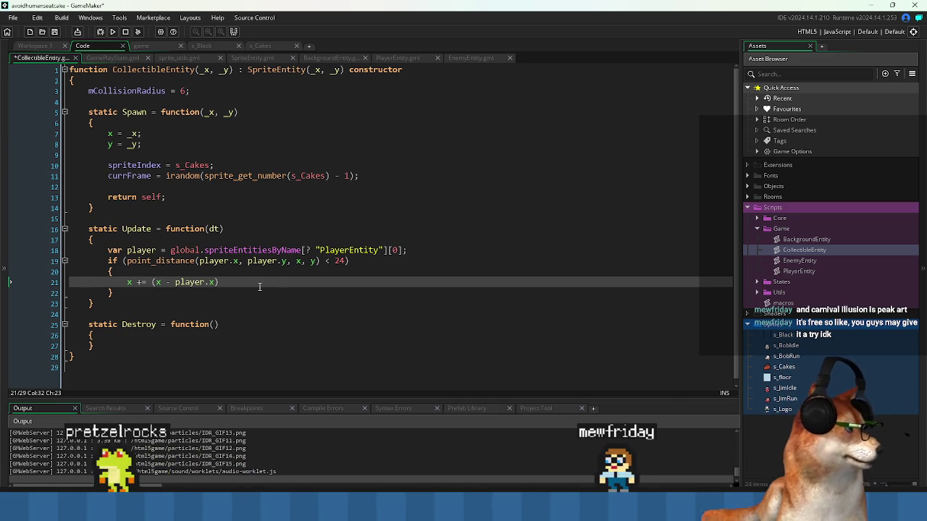
pyautogui.write('8 dt;')
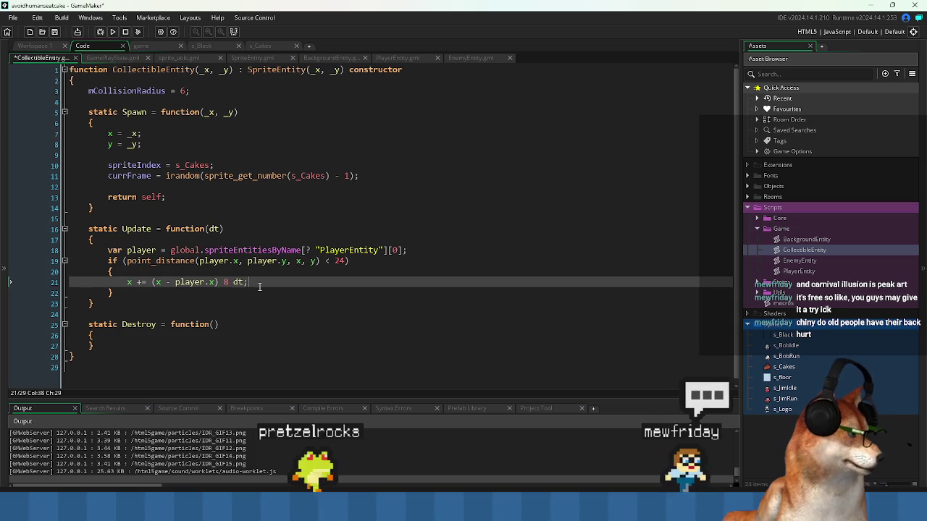
pyautogui.press('Left')
pyautogui.press('Left')
pyautogui.press('Left')
pyautogui.hotkey('shift', 'Left')
pyautogui.write('*')
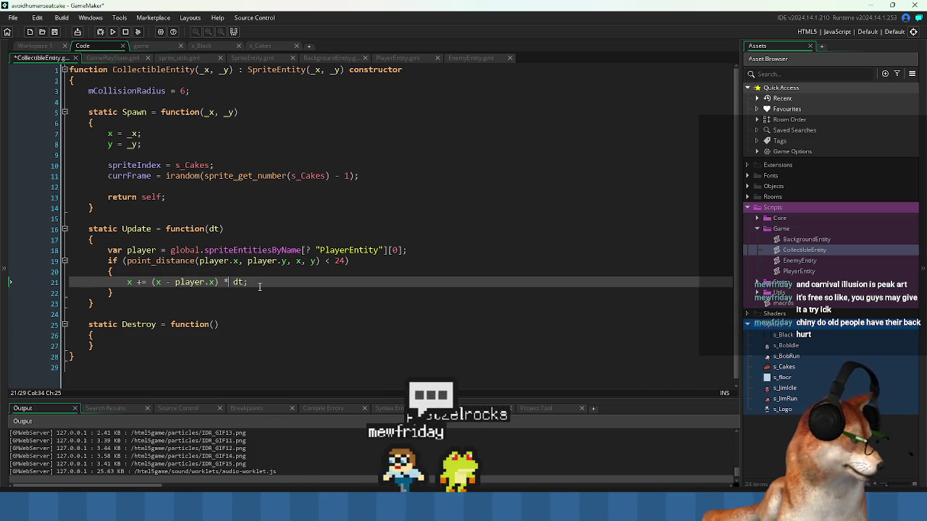
pyautogui.hotkey('ctrl', 's')
pyautogui.moveTo(221, 281); pyautogui.dragTo(151, 283)
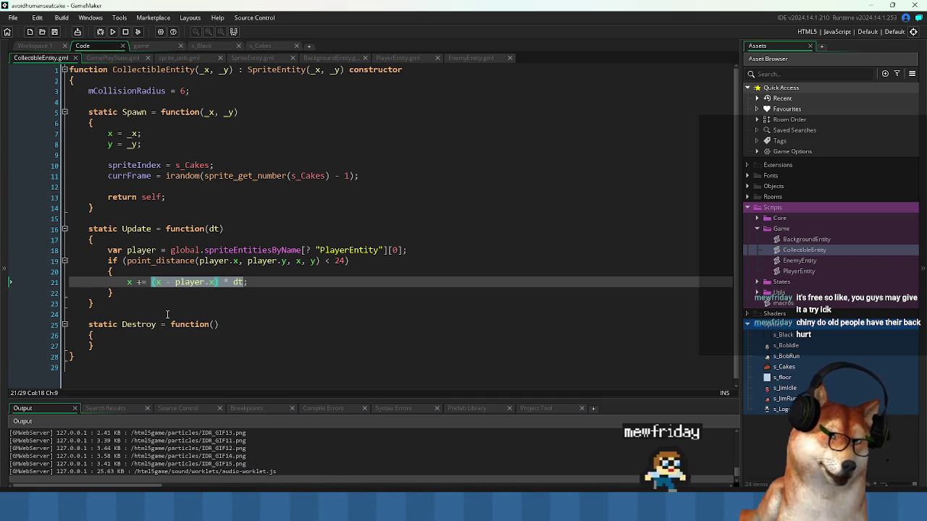
# Insert a power(0.2, dt) line just inside the distance-check block and save the script.
pyautogui.press('End')
pyautogui.press('Up')
pyautogui.press('Up')
pyautogui.press('Up')
pyautogui.press('Down')
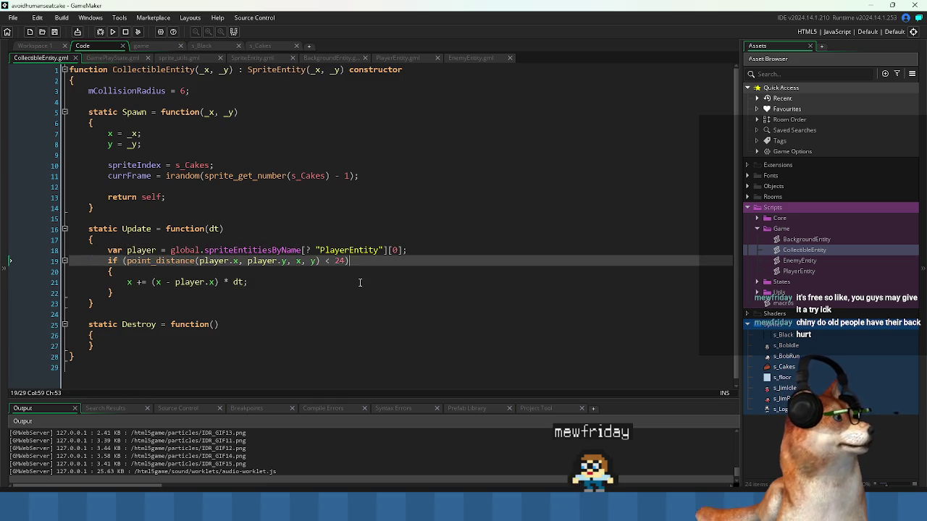
pyautogui.press('Return')
pyautogui.press('BackSpace')
pyautogui.press('Down')
pyautogui.press('Return')
pyautogui.write('power(')
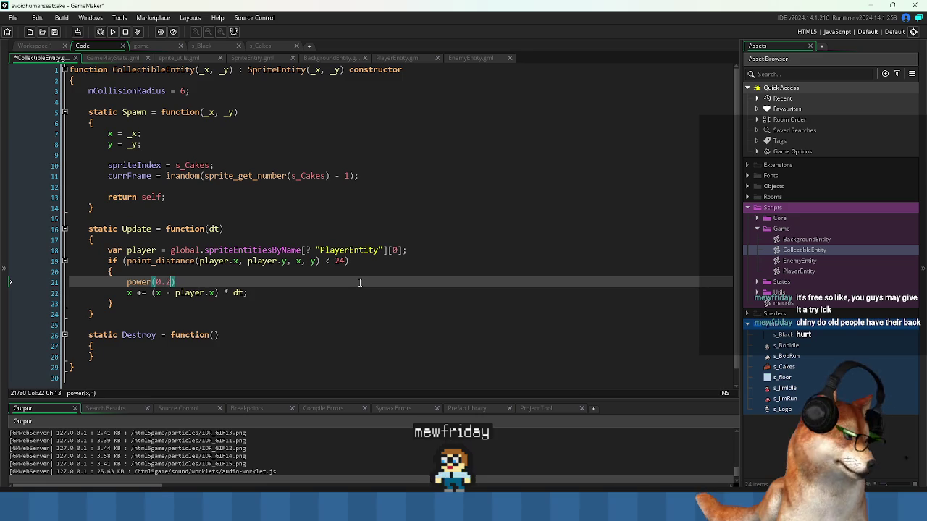
pyautogui.write('0.2, ')
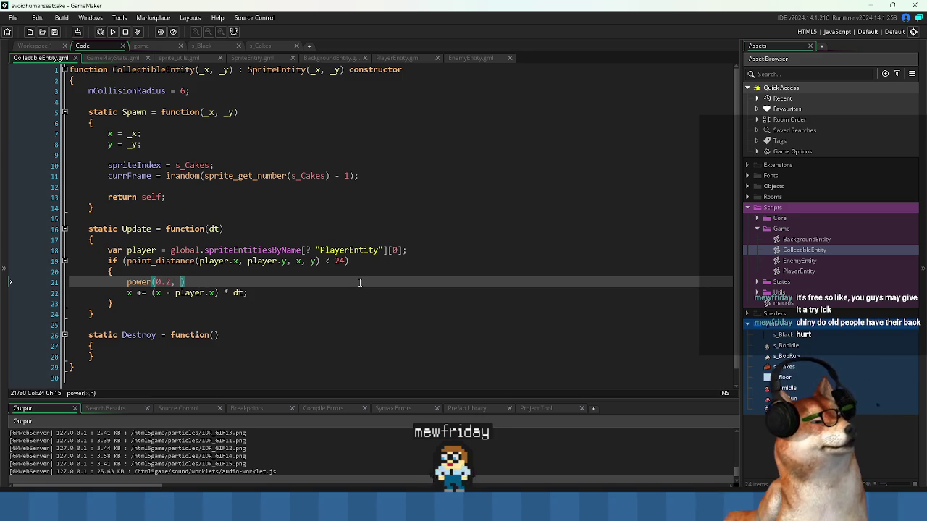
pyautogui.write('dt')
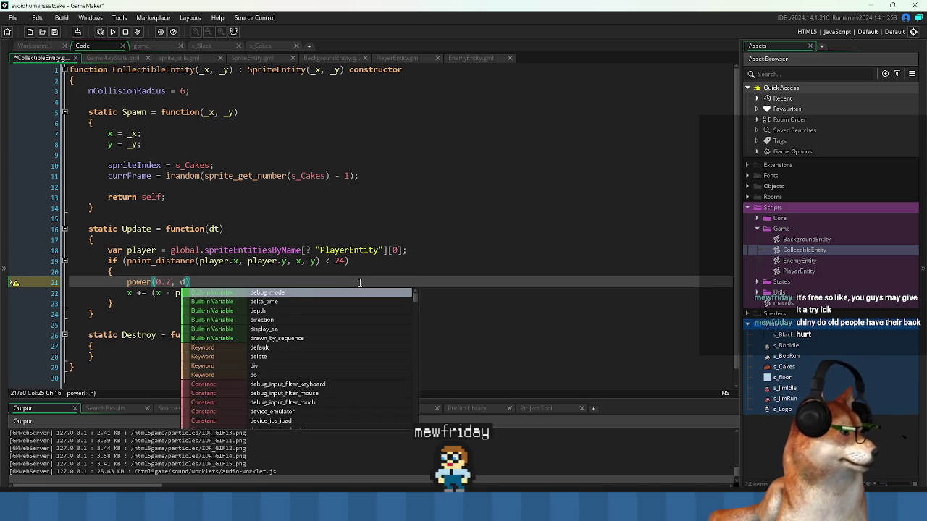
pyautogui.hotkey('ctrl', 's')
pyautogui.hotkey('shift', 'Home')
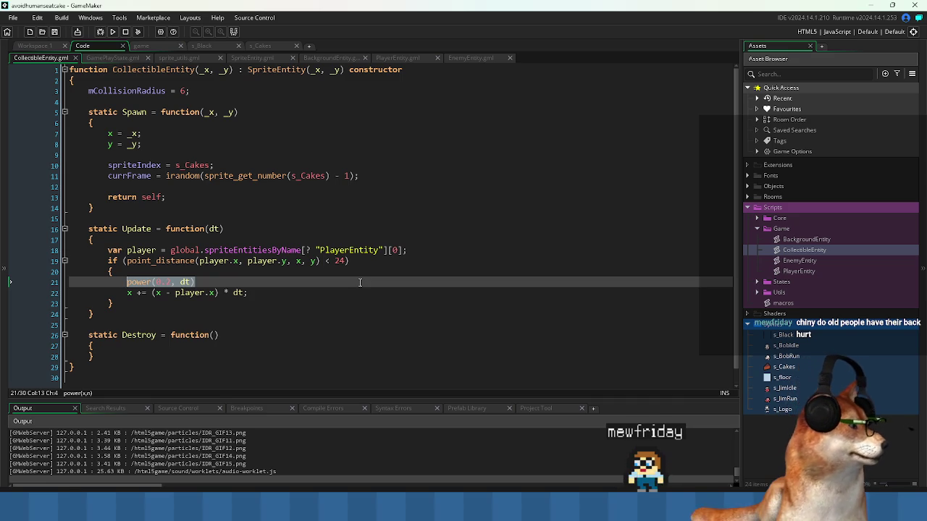
pyautogui.press('Right')
pyautogui.press('Right')
pyautogui.press('Right')
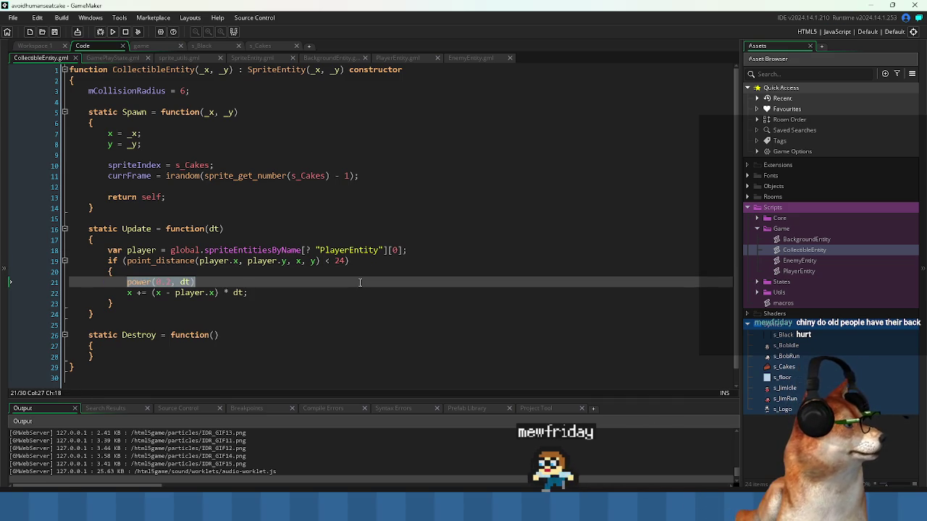
pyautogui.press('Tab')
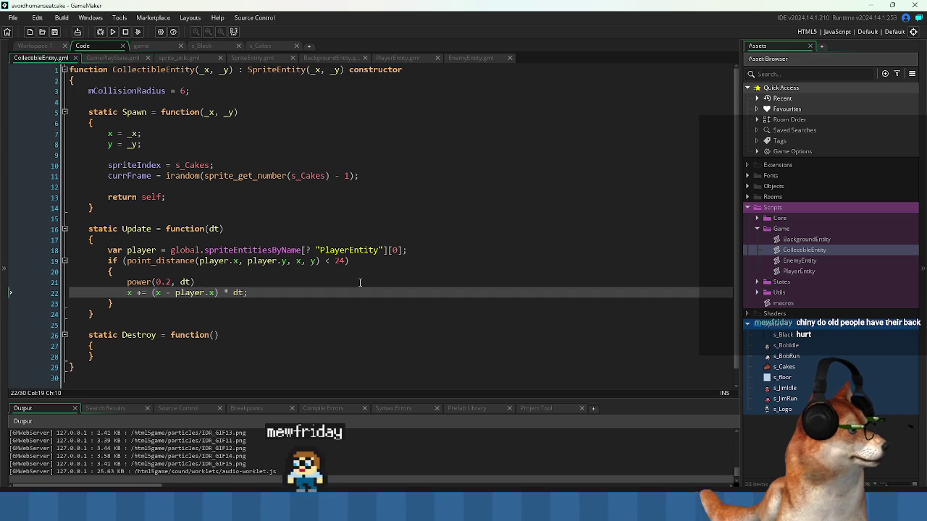
pyautogui.press('Up')
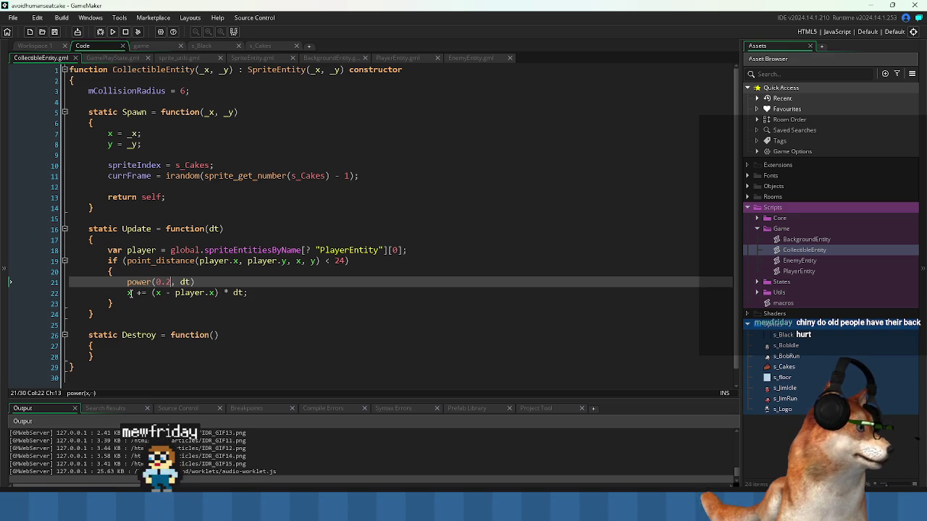
# Comment out the power(0.2, dt) line and duplicate the x update into a y update using (y - player.y).
pyautogui.moveTo(127, 294); pyautogui.dragTo(173, 295)
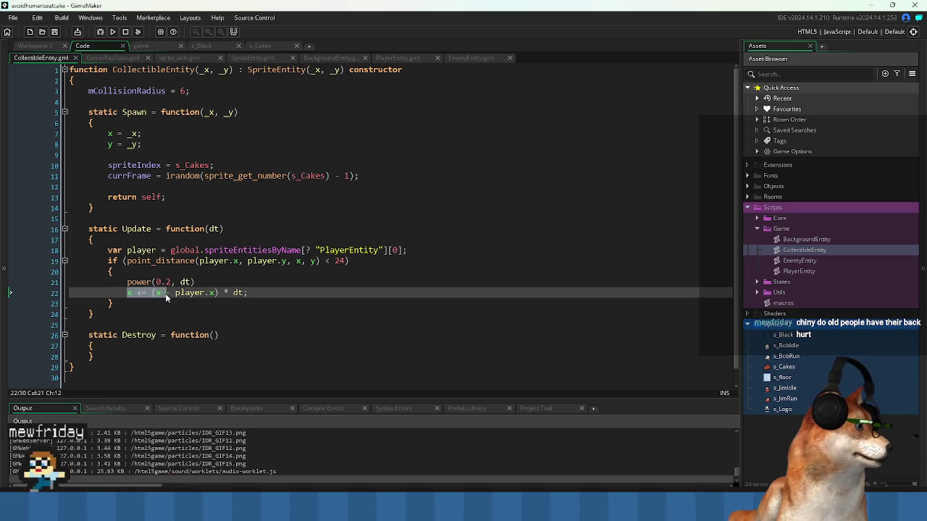
pyautogui.press('Up')
pyautogui.press('Home')
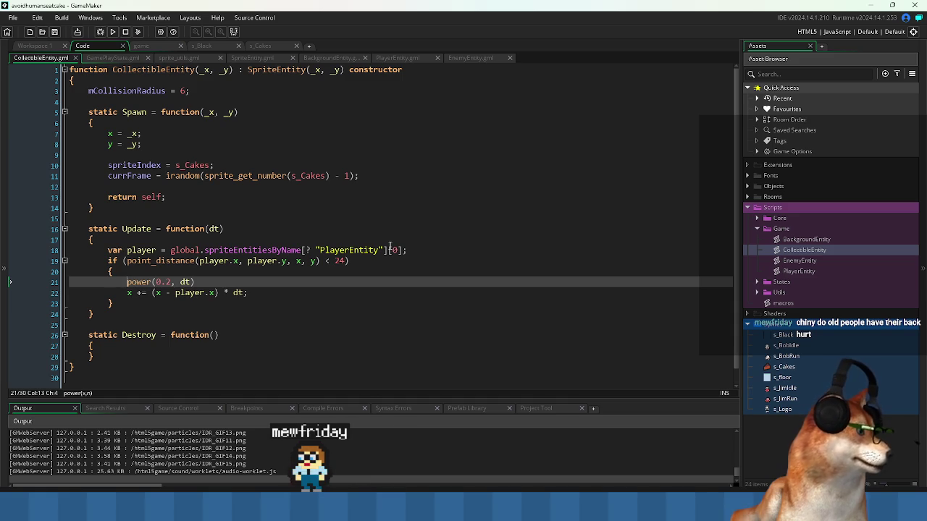
pyautogui.write('//')
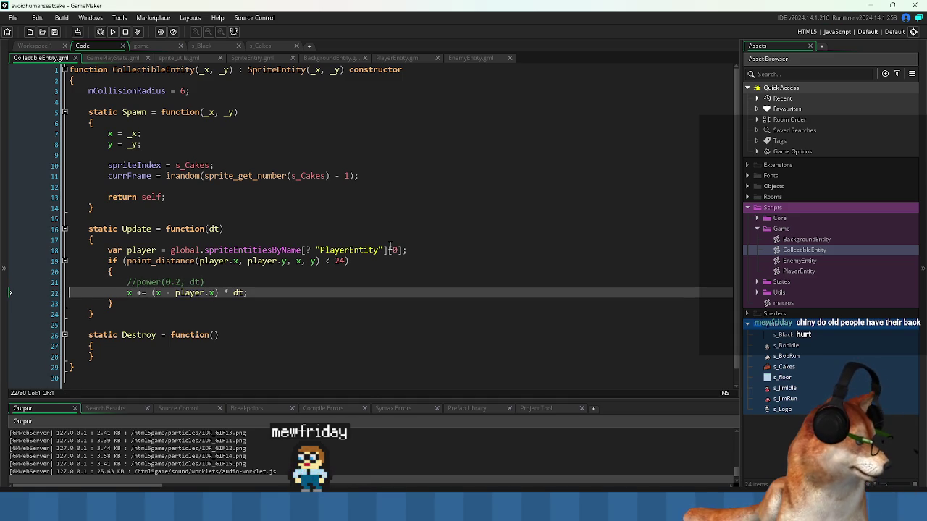
pyautogui.hotkey('ctrl', 'd')
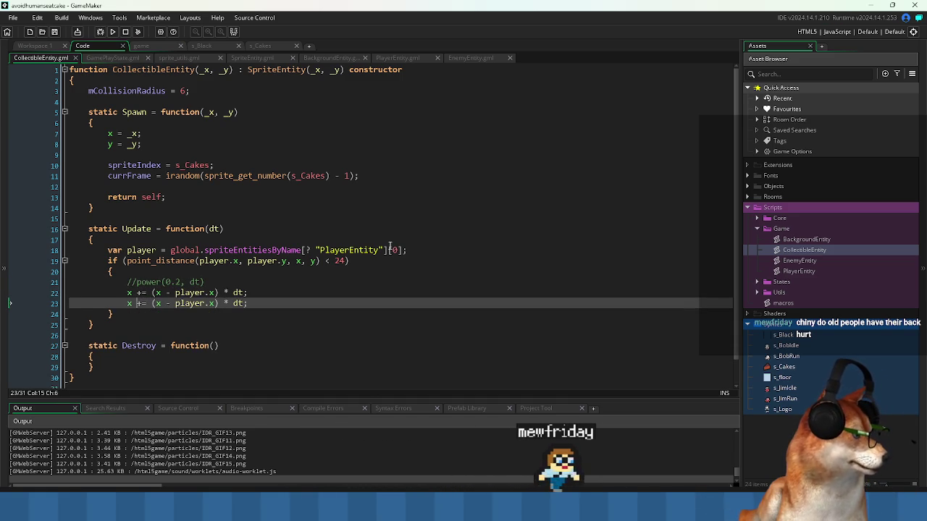
pyautogui.press('Delete')
pyautogui.write('y')
pyautogui.press('Right')
pyautogui.press('Right')
pyautogui.press('Right')
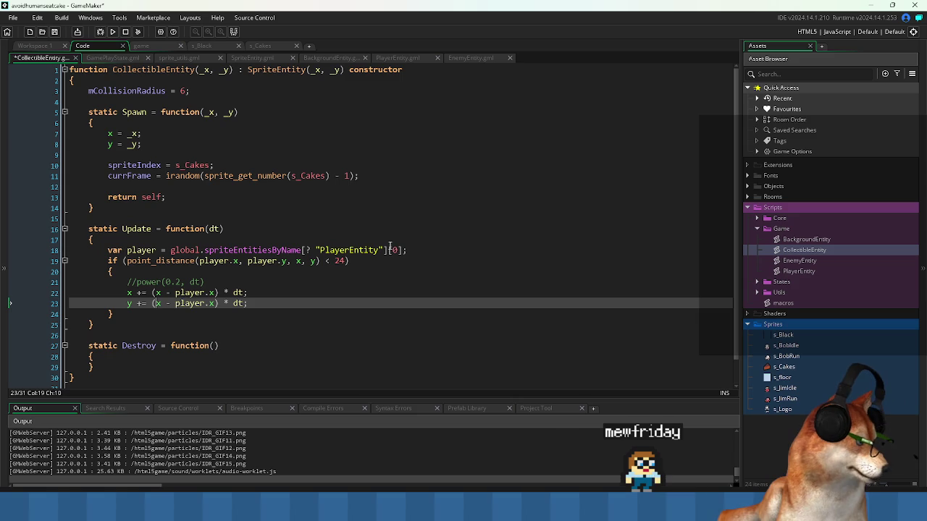
pyautogui.write('y')
# Add a '//todo: fix this' comment and scale both x and y updates by 3.
pyautogui.press('Up')
pyautogui.press('Up')
pyautogui.press('End')
pyautogui.press('Return')
pyautogui.write('/')
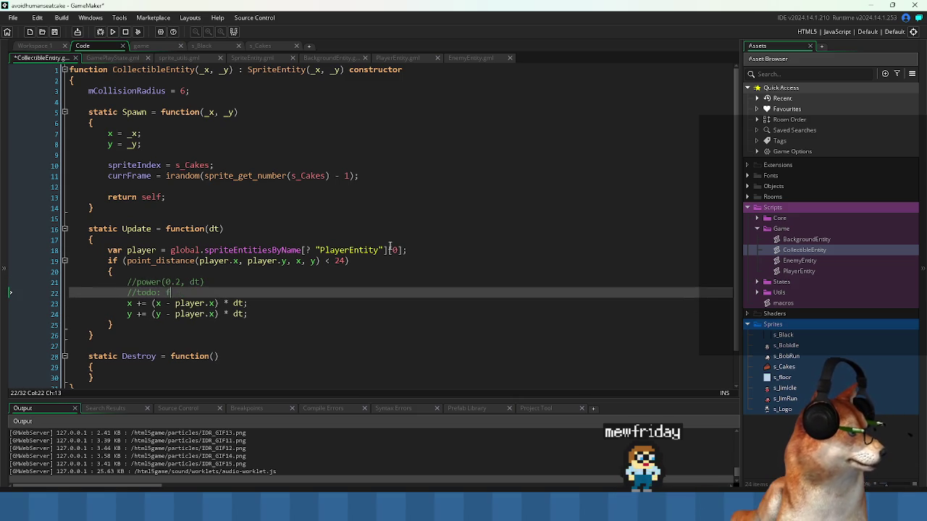
pyautogui.press('Down')
pyautogui.press('Down')
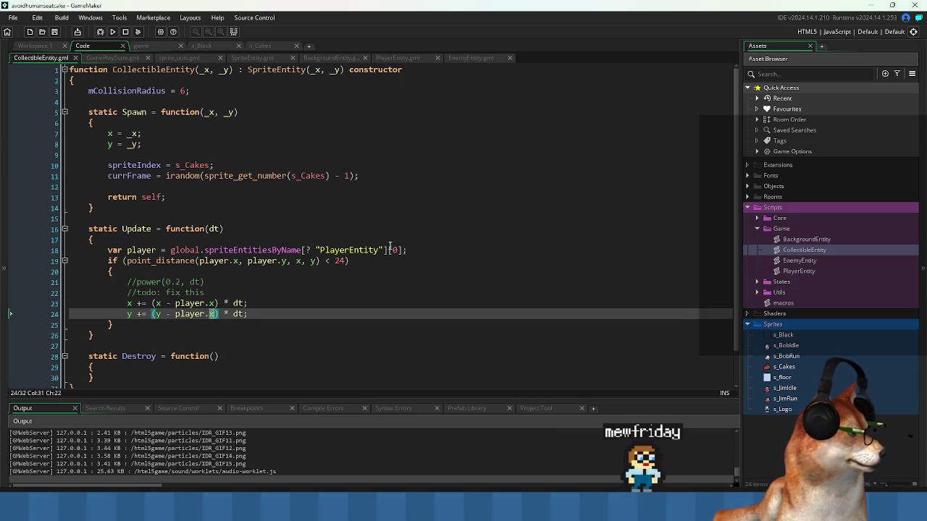
pyautogui.write('y')
pyautogui.press('End')
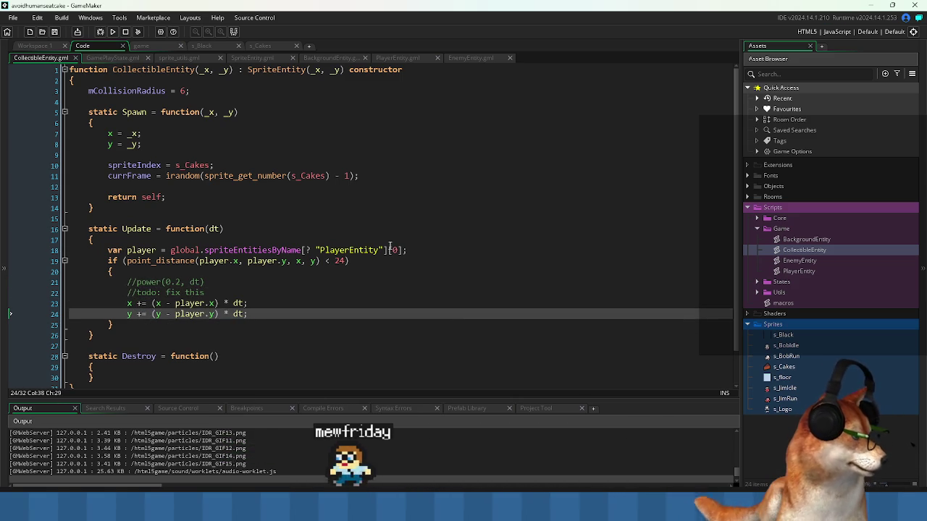
pyautogui.press('Up')
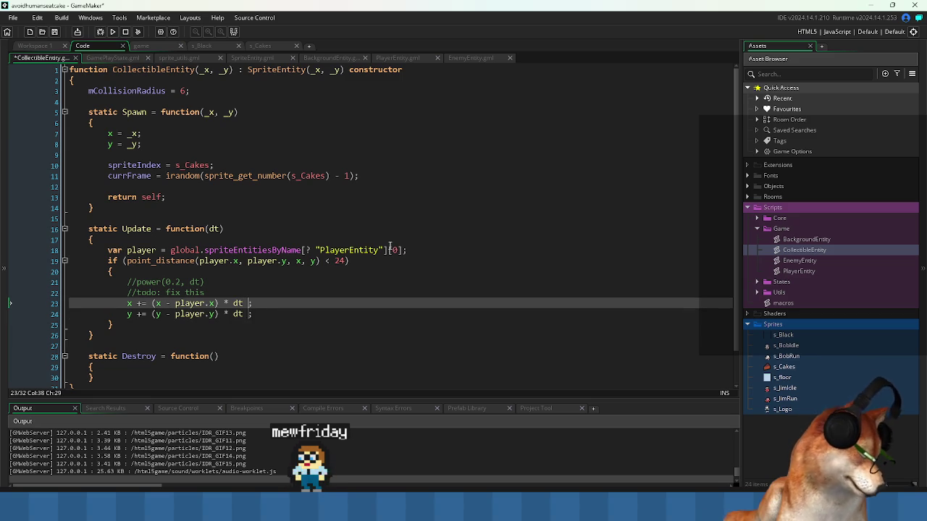
pyautogui.press('Down')
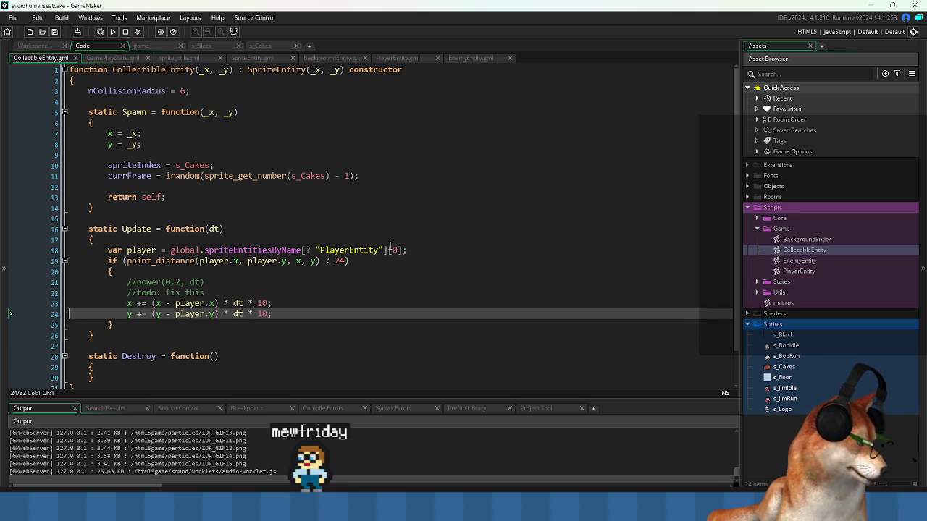
pyautogui.press('Up')
pyautogui.press('Up')
pyautogui.press('Down')
pyautogui.scroll(-1, 389, 246)
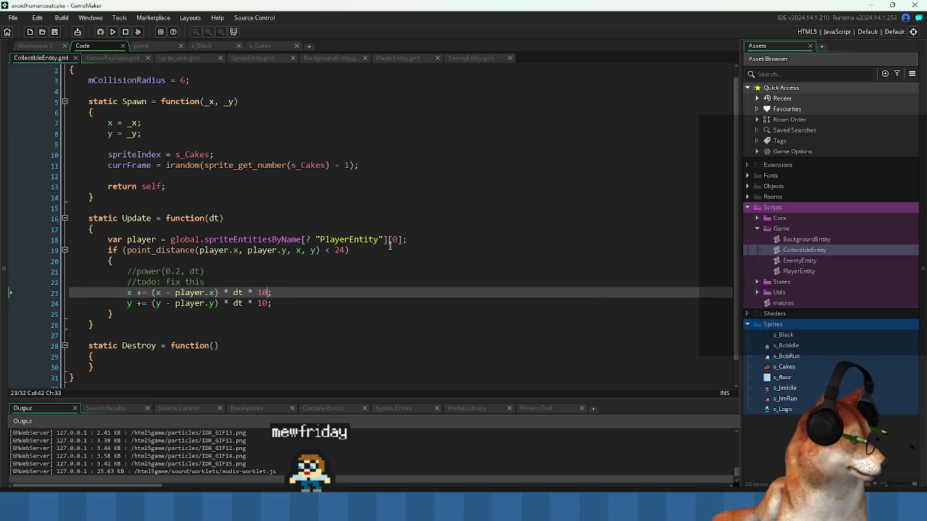
pyautogui.press('Down')
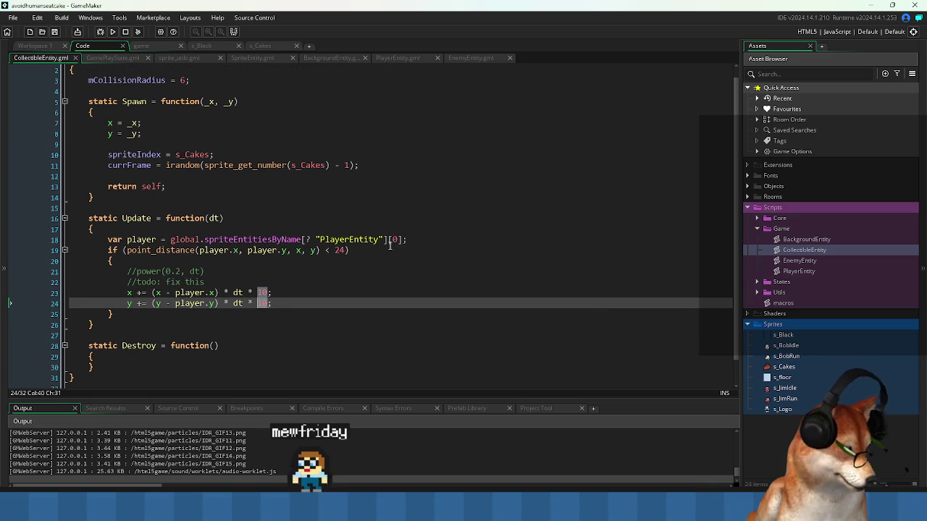
pyautogui.write('3')
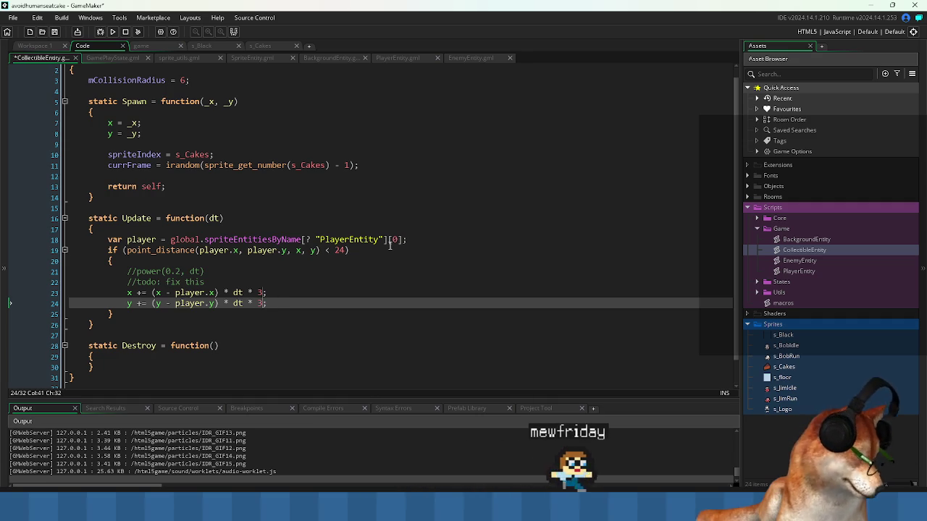
# Stop the old run, switch the target to Windows (GMS2 VM), clean, and run the game.
pyautogui.click(398, 293)
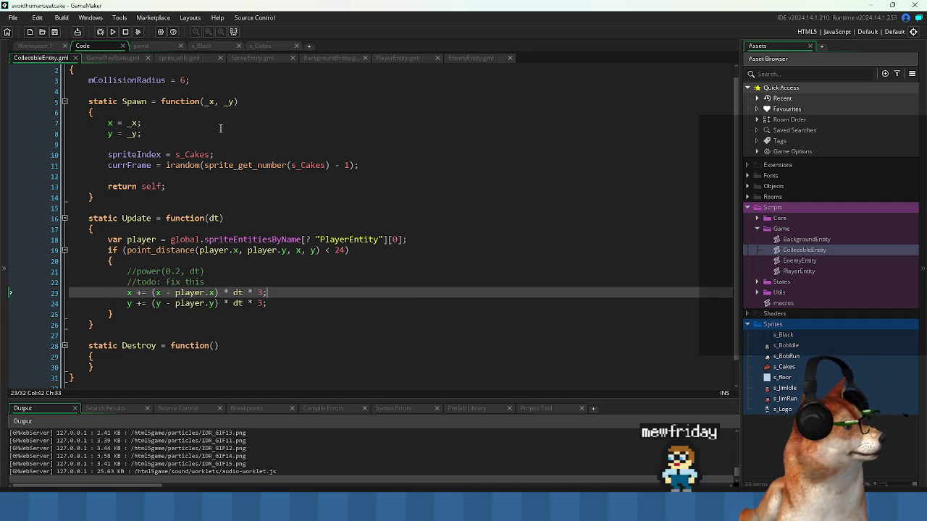
pyautogui.click(112, 32)
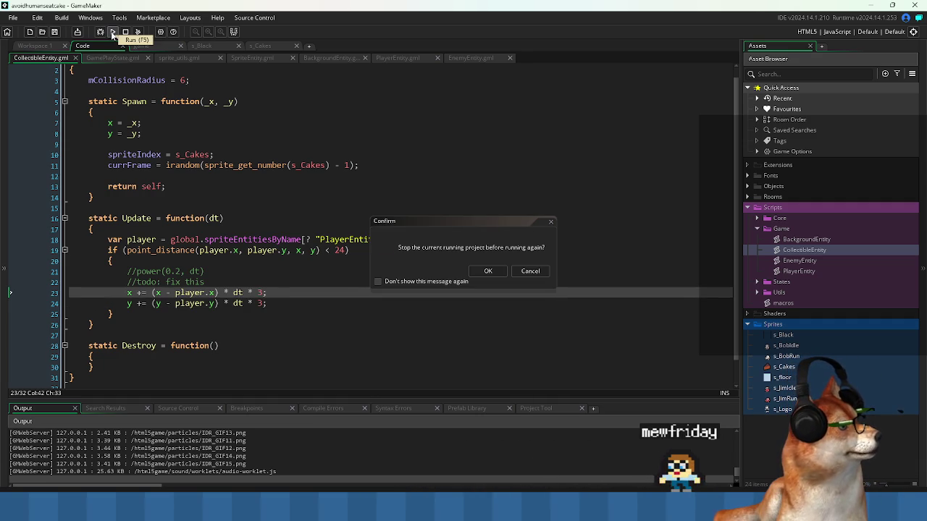
pyautogui.click(499, 272)
pyautogui.click(839, 32)
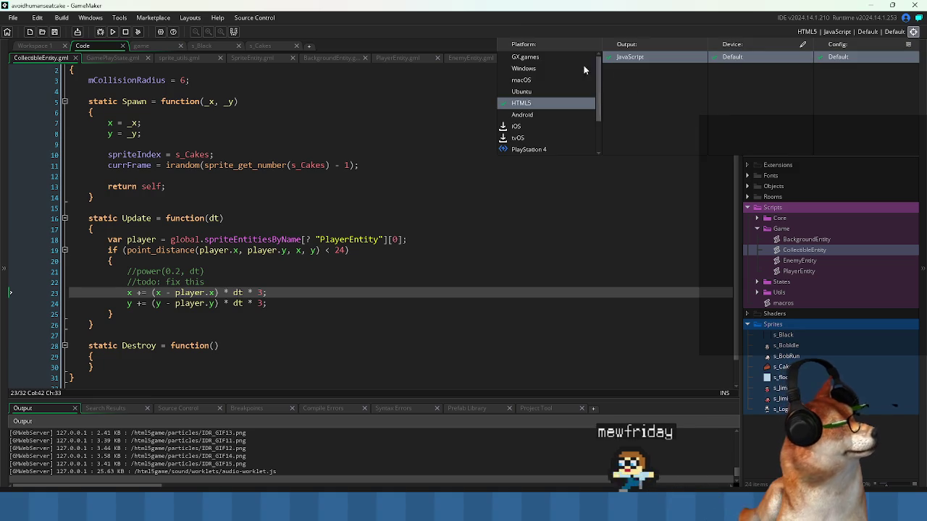
pyautogui.click(523, 68)
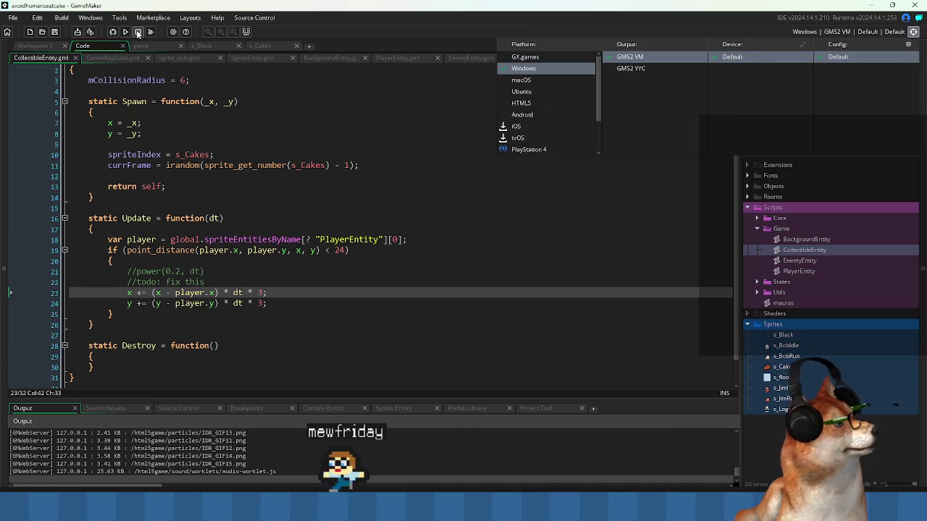
pyautogui.click(137, 34)
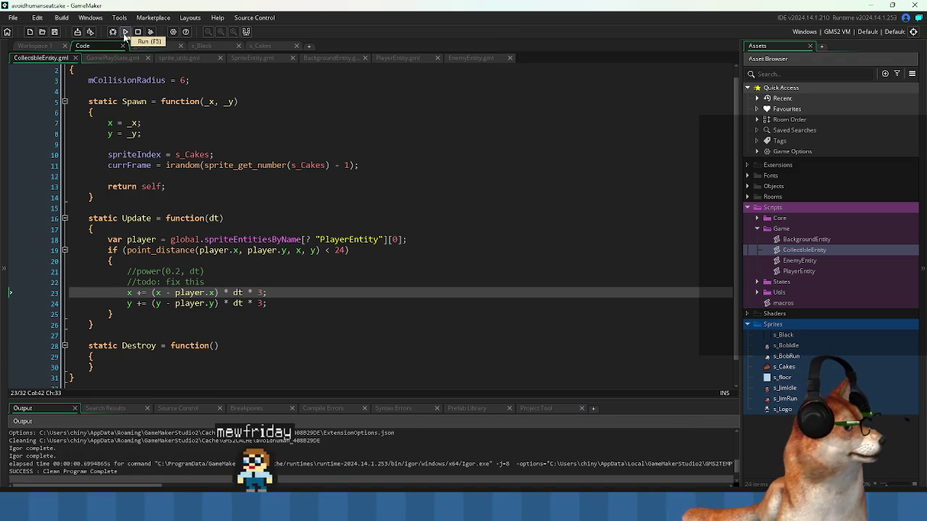
pyautogui.click(125, 33)
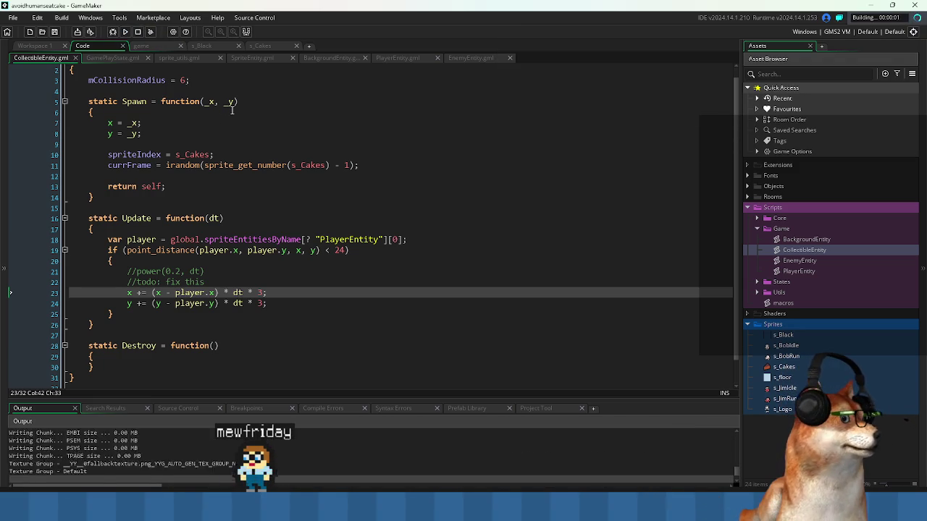
# Move the player up and left after the drifting cake, then close the game window.
pyautogui.press('Up')
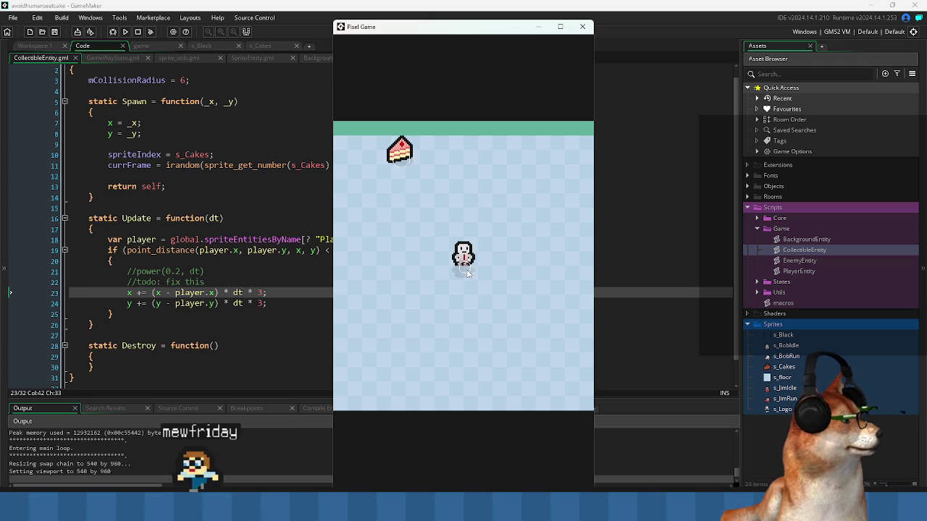
pyautogui.press('Left')
pyautogui.press('Up')
pyautogui.press('Up')
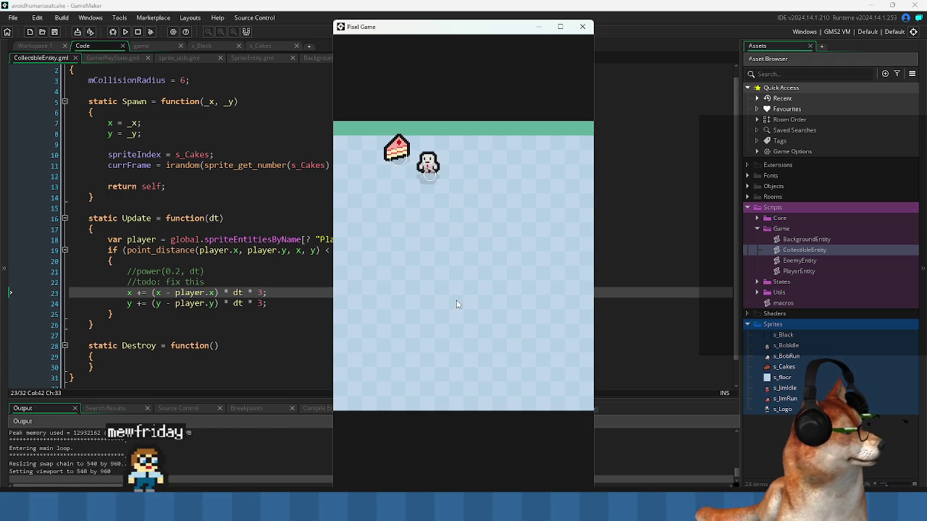
pyautogui.press('Up')
pyautogui.press('Left')
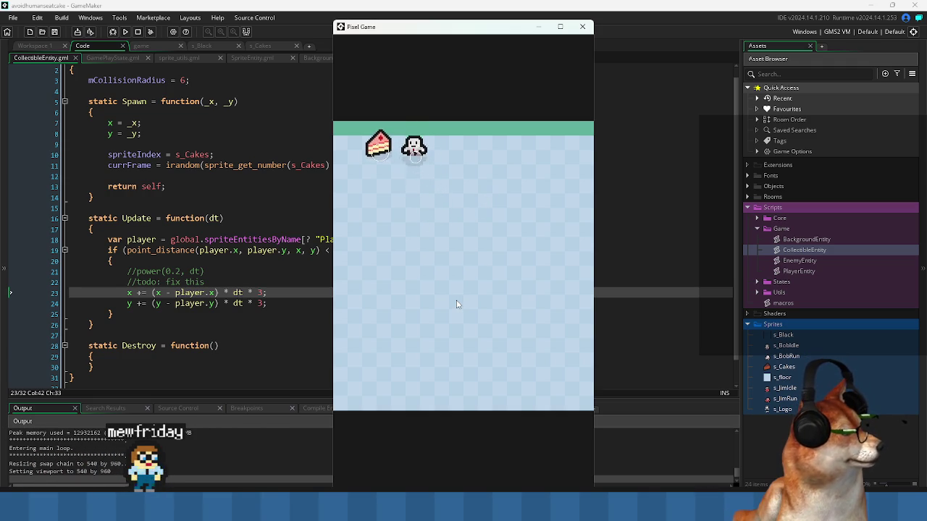
pyautogui.press('Left')
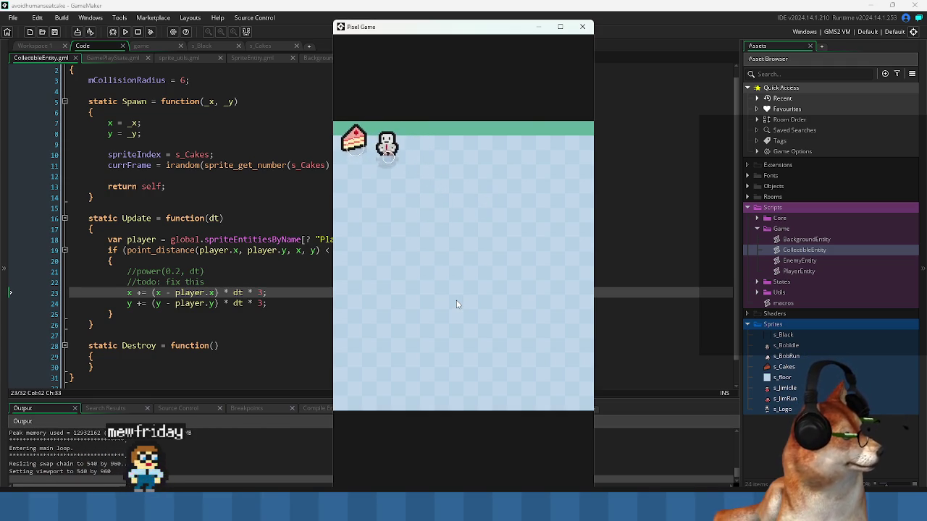
pyautogui.press('Left')
pyautogui.click(590, 30)
pyautogui.click(169, 334)
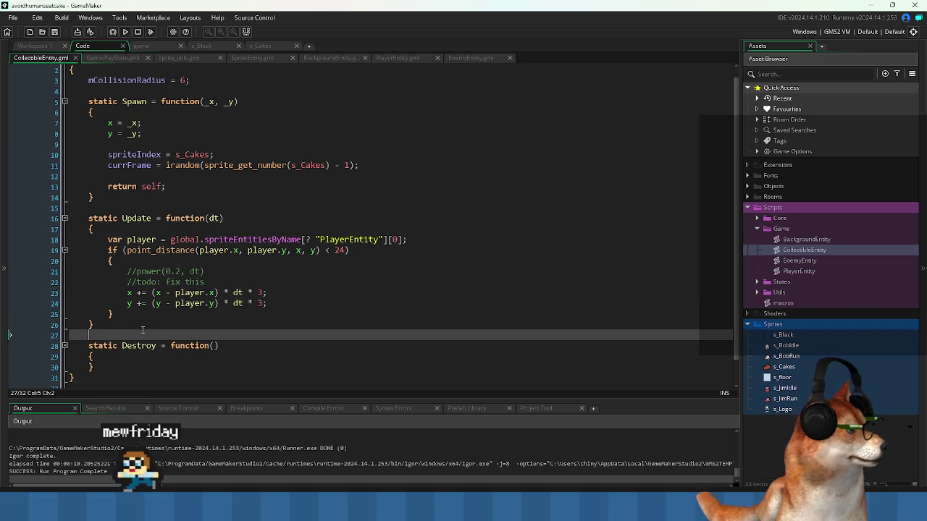
# Rewrite both updates as (player.x - x) and (player.y - y), then run the game again.
pyautogui.click(169, 292)
pyautogui.moveTo(175, 293); pyautogui.dragTo(218, 293)
pyautogui.hotkey('alt', 'shift', 'Down')
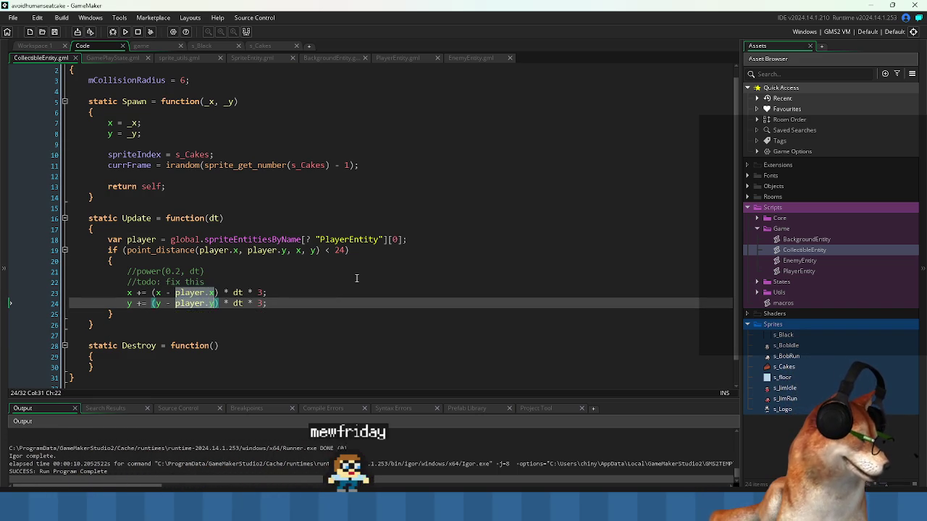
pyautogui.press('Delete')
pyautogui.press('Up')
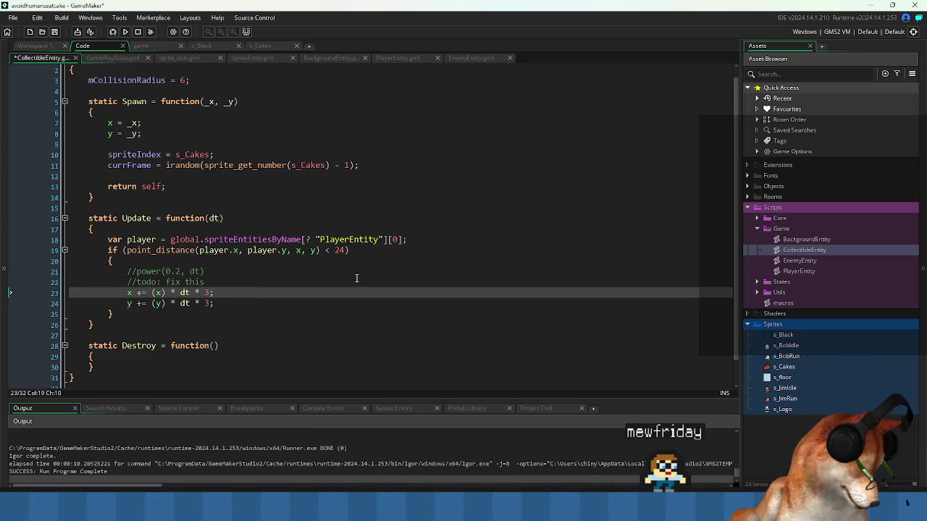
pyautogui.press('Down')
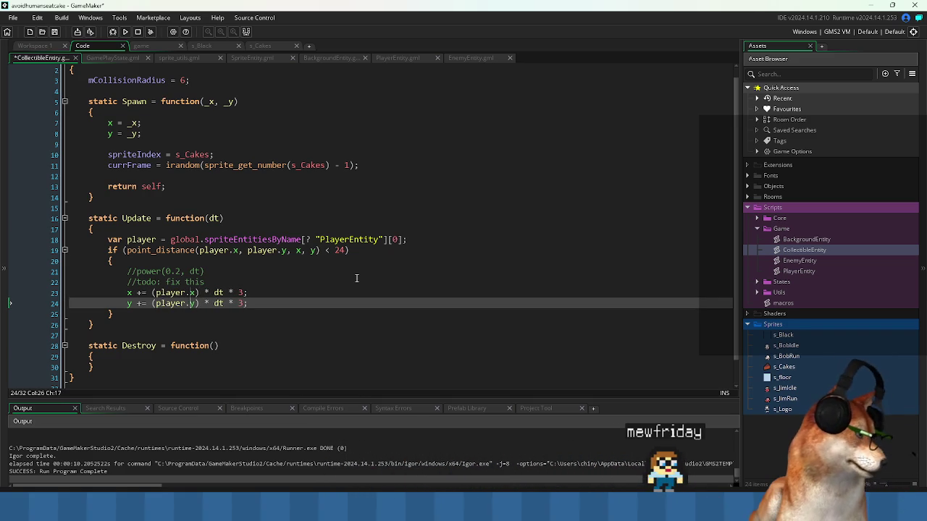
pyautogui.press('Up')
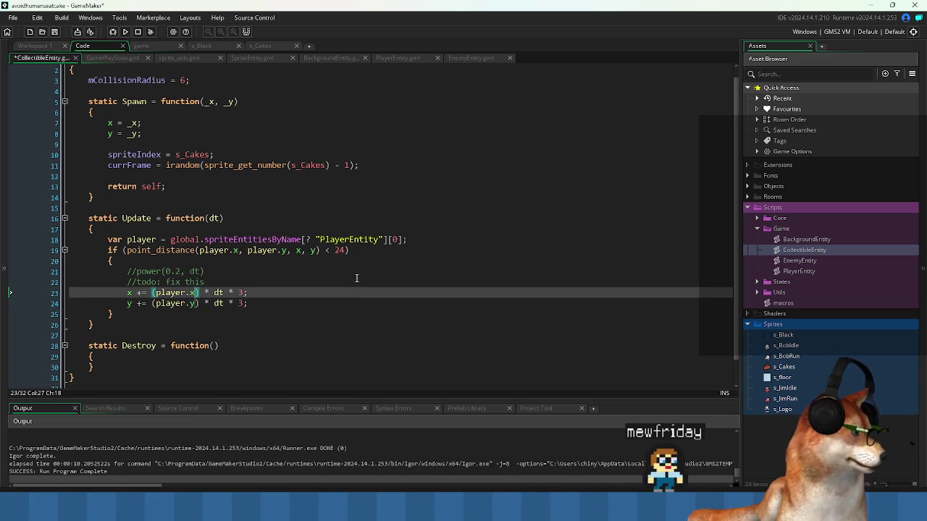
pyautogui.press('Down')
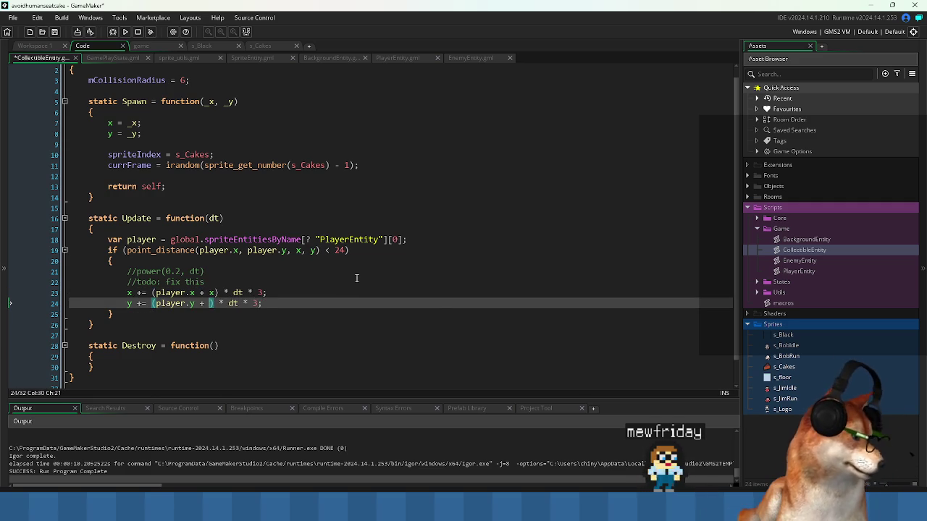
pyautogui.write('y')
pyautogui.press('Left')
pyautogui.press('Left')
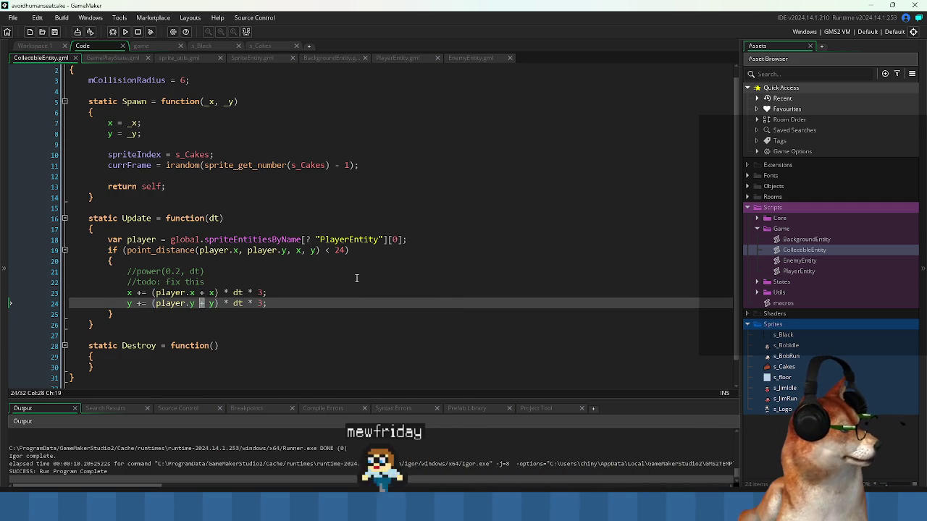
pyautogui.press('Up')
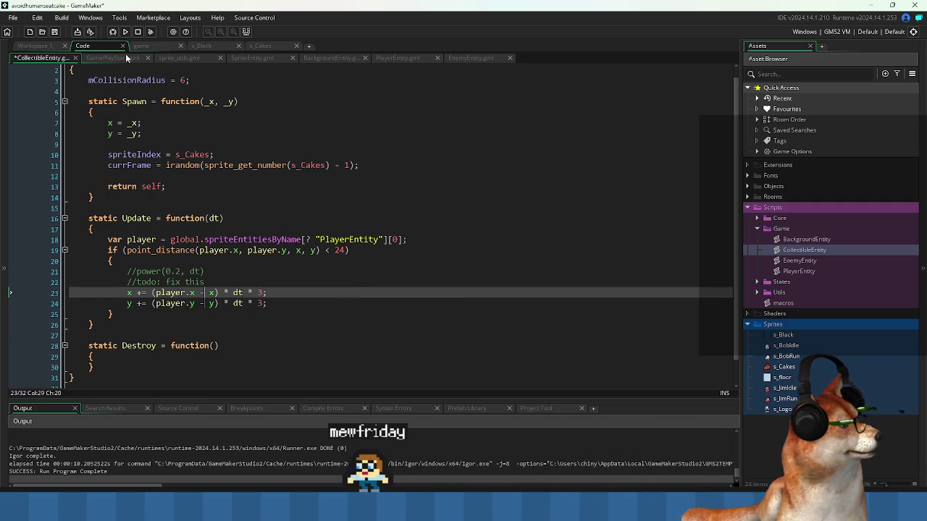
pyautogui.click(124, 33)
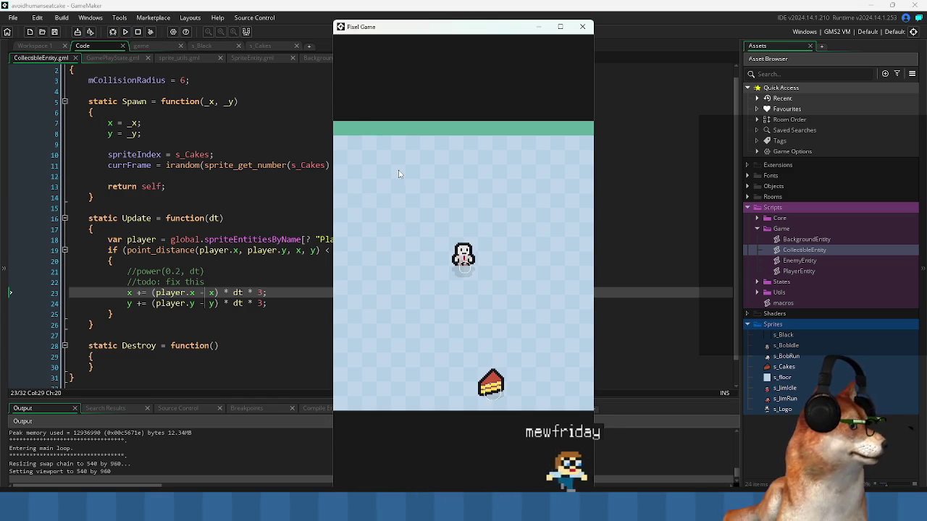
# Walk the player onto the cake and around in all four directions, then close Pixel Game.
pyautogui.press('Down')
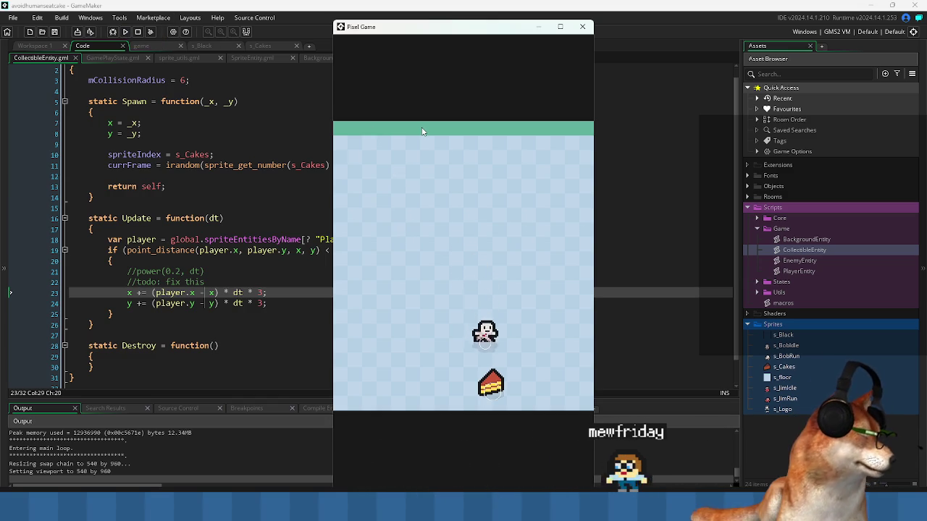
pyautogui.press('Down')
pyautogui.press('Left')
pyautogui.press('Up')
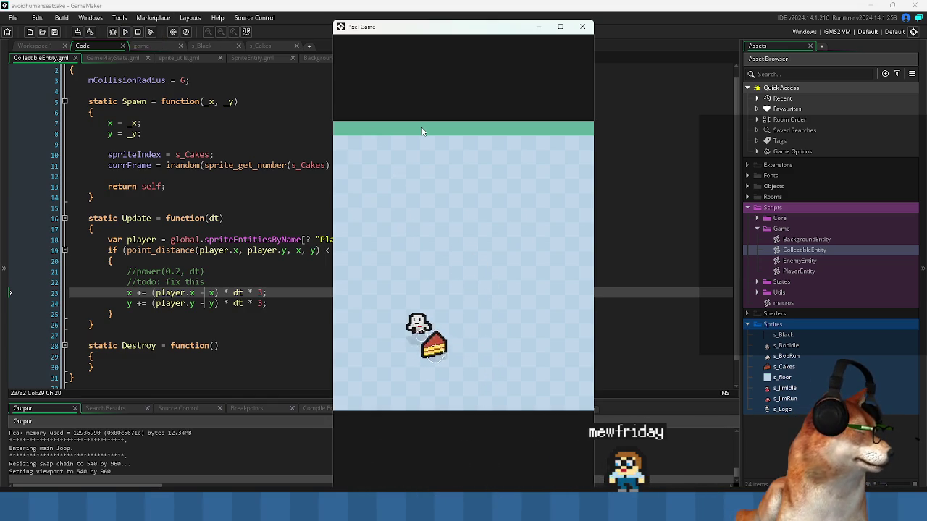
pyautogui.press('Right')
pyautogui.press('Down')
pyautogui.press('Left')
pyautogui.press('Up')
pyautogui.press('Up')
pyautogui.press('Left')
pyautogui.click(582, 27)
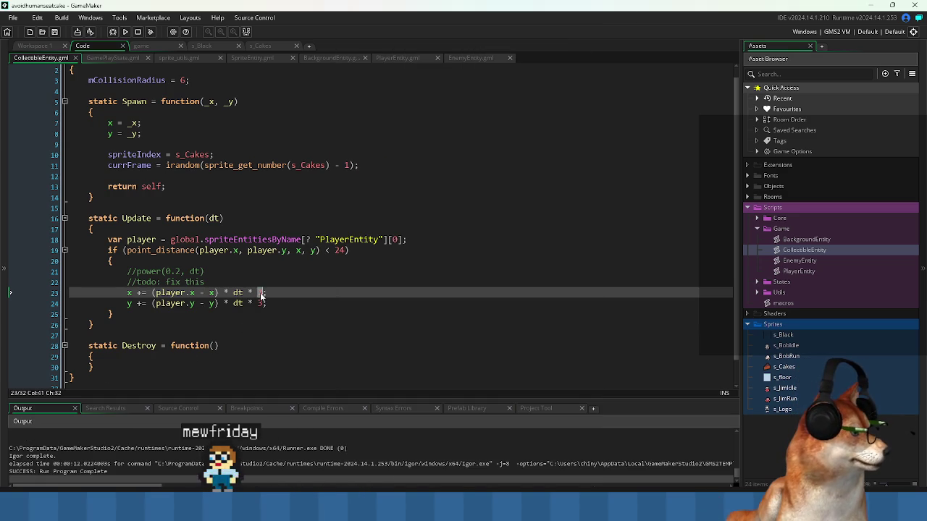
# Remove the 3 multiplier from the x and y lines in Update, then run with F5.
pyautogui.press('Delete')
pyautogui.press('Down')
pyautogui.press('Delete')
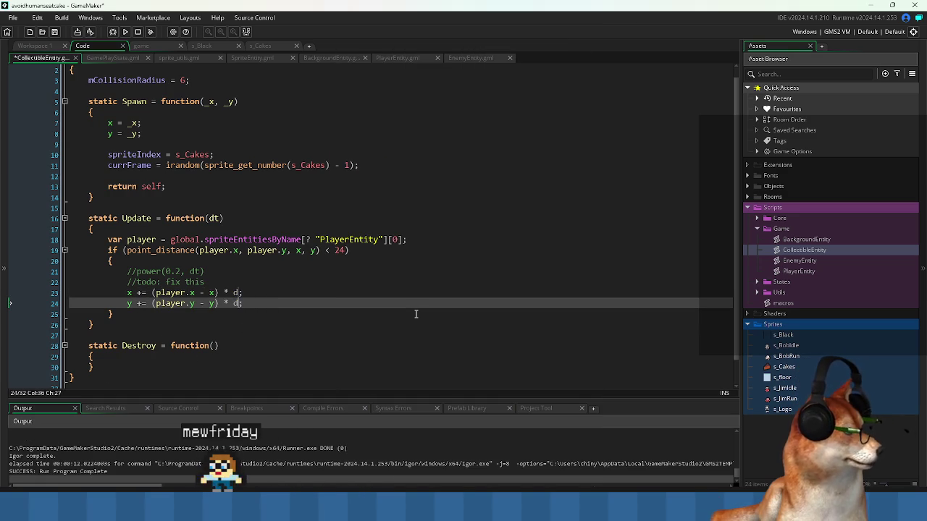
pyautogui.write('t')
pyautogui.press('F5')
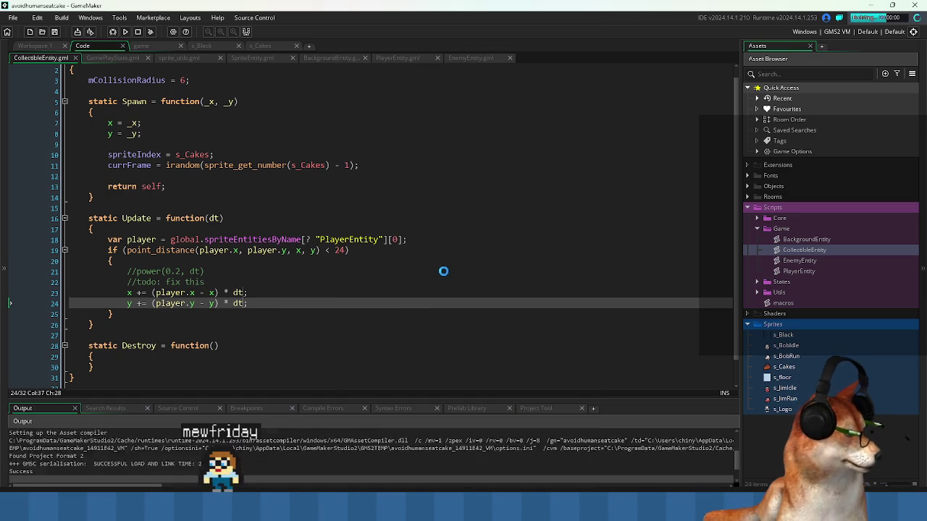
# Steer the player around with the arrow keys while the cake trails behind, then close the game.
pyautogui.press('Down')
pyautogui.press('Right')
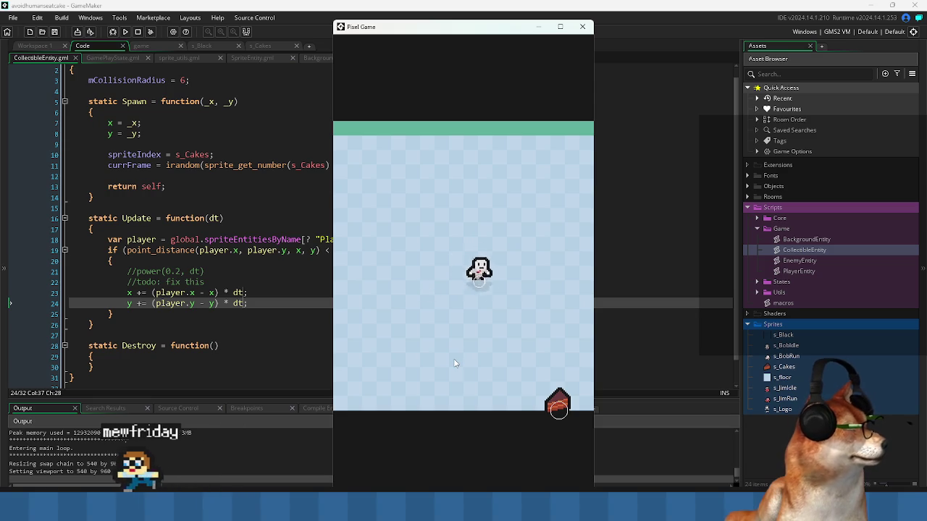
pyautogui.press('Up')
pyautogui.press('Left')
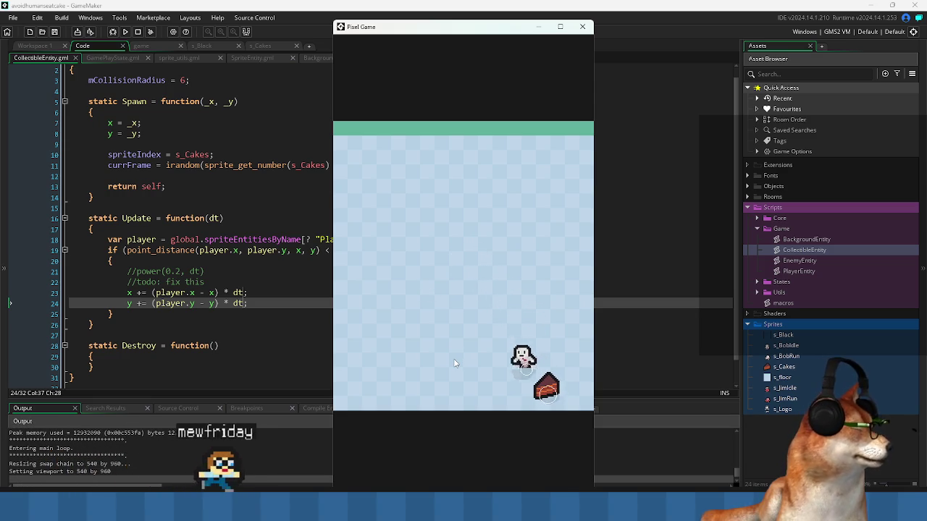
pyautogui.press('Down')
pyautogui.press('Right')
pyautogui.press('Right')
pyautogui.press('Left')
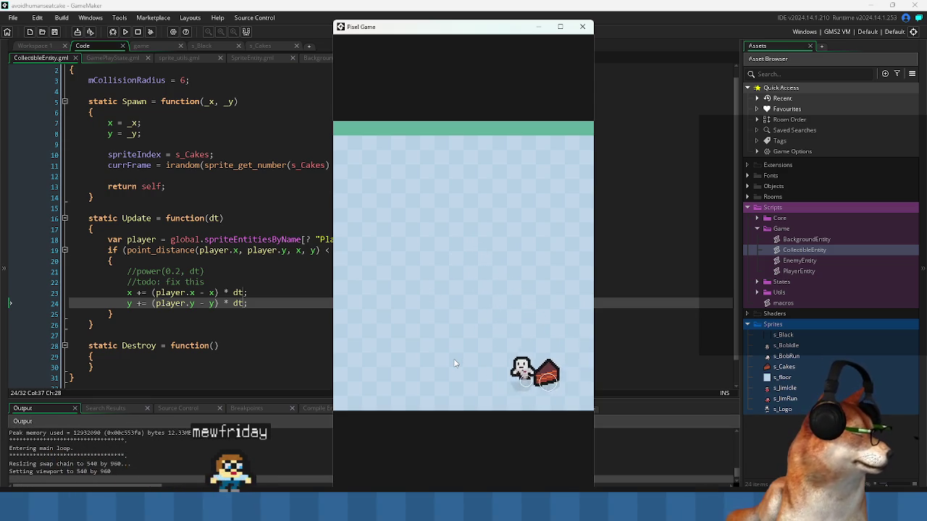
pyautogui.press('Down')
pyautogui.press('Right')
pyautogui.press('Left')
pyautogui.press('Up')
pyautogui.press('Left')
pyautogui.press('Down')
pyautogui.press('Right')
pyautogui.press('Left')
pyautogui.press('Right')
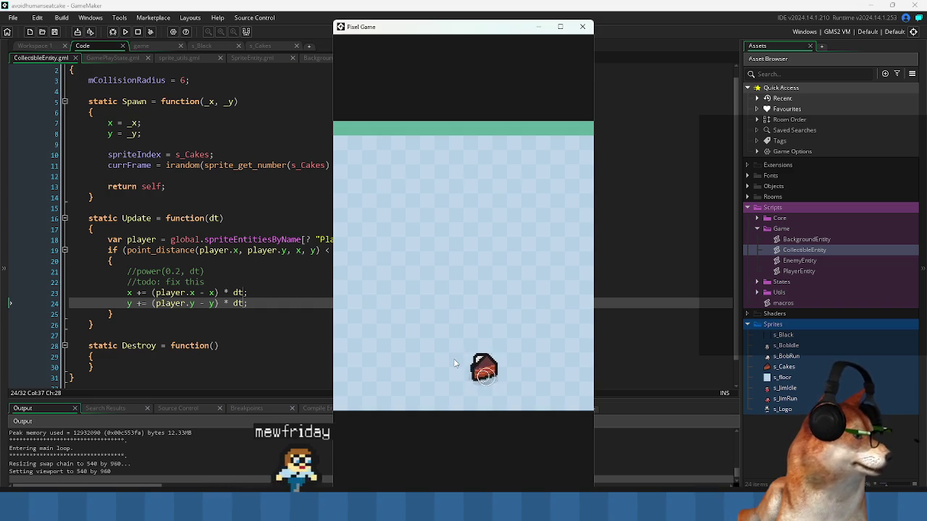
pyautogui.press('Up')
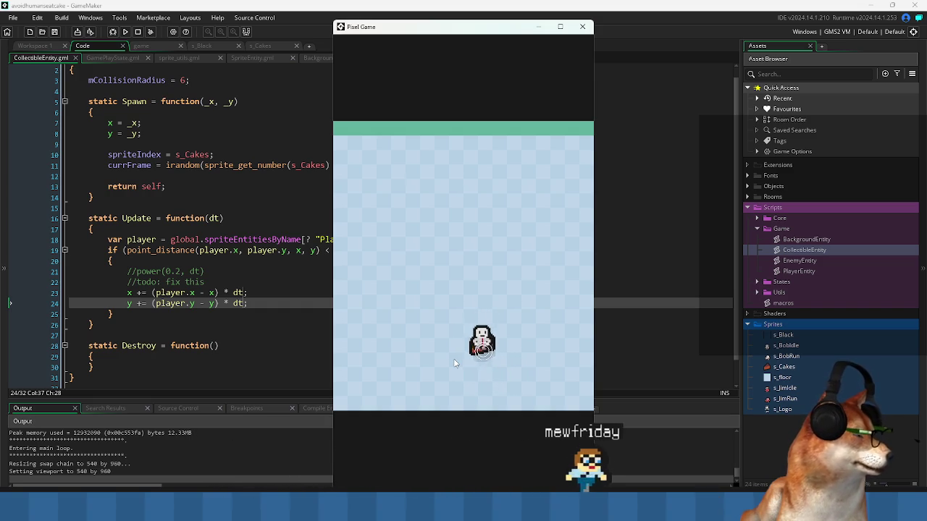
pyautogui.press('Up')
pyautogui.press('Left')
pyautogui.press('Down')
pyautogui.press('Up')
pyautogui.press('Down')
pyautogui.press('Left')
pyautogui.press('Left')
pyautogui.press('Down')
pyautogui.press('Right')
pyautogui.press('Up')
pyautogui.press('Left')
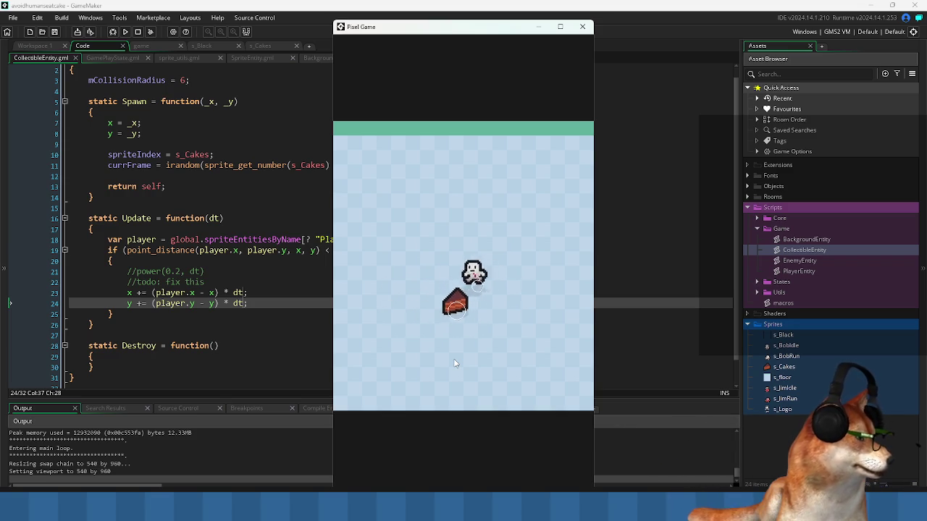
pyautogui.press('Right')
pyautogui.press('Right')
pyautogui.press('Left')
pyautogui.press('Up')
pyautogui.press('Right')
pyautogui.press('Up')
pyautogui.press('Left')
pyautogui.press('Down')
pyautogui.press('Right')
pyautogui.press('Up')
pyautogui.press('Left')
pyautogui.press('Right')
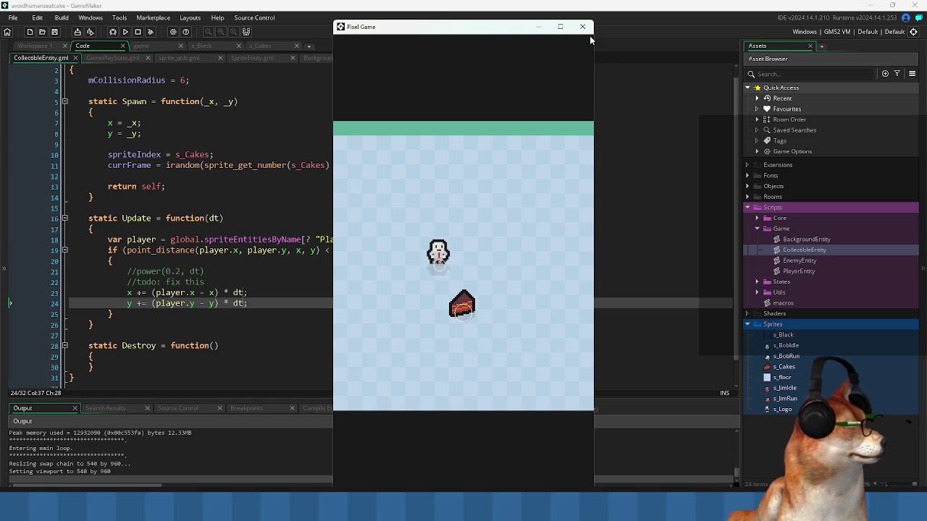
pyautogui.click(582, 27)
pyautogui.click(314, 269)
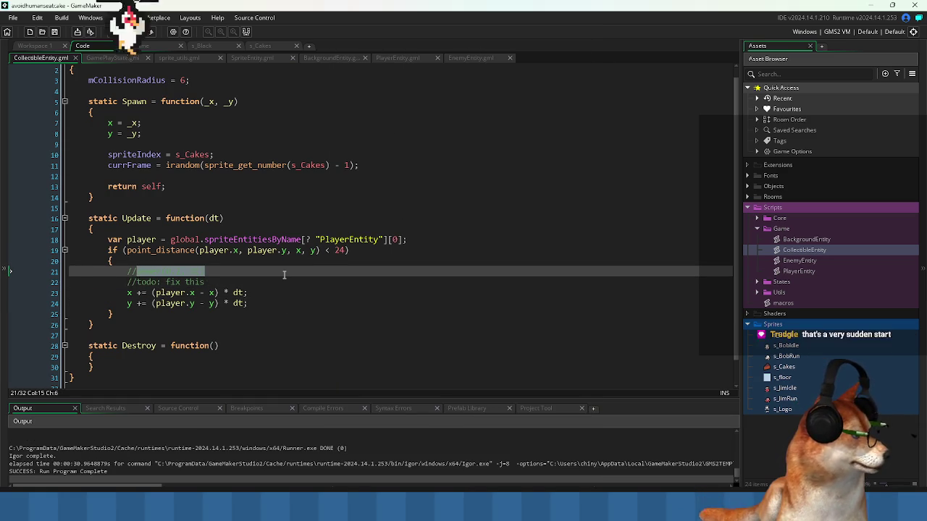
# Clear the line 21 selection, place the cursor at line 23's end, and run the game.
pyautogui.click(284, 274)
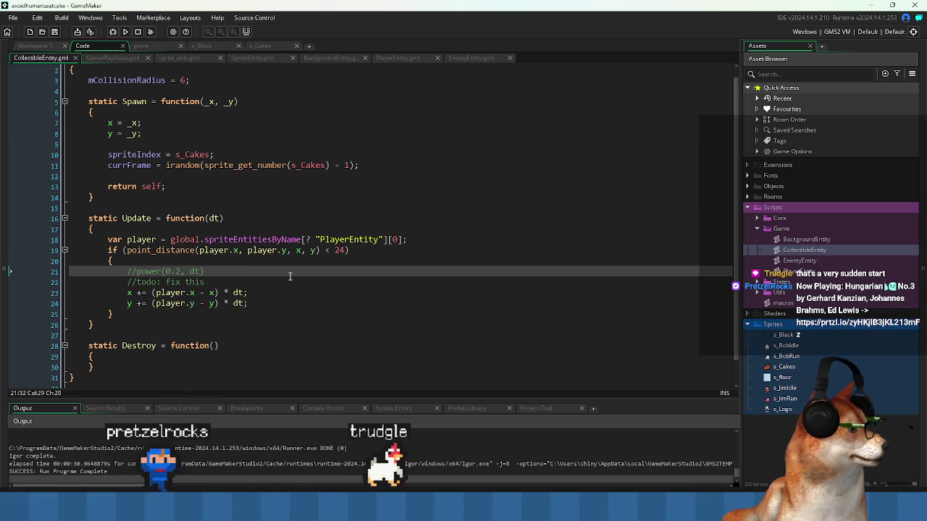
pyautogui.click(250, 292)
pyautogui.click(129, 34)
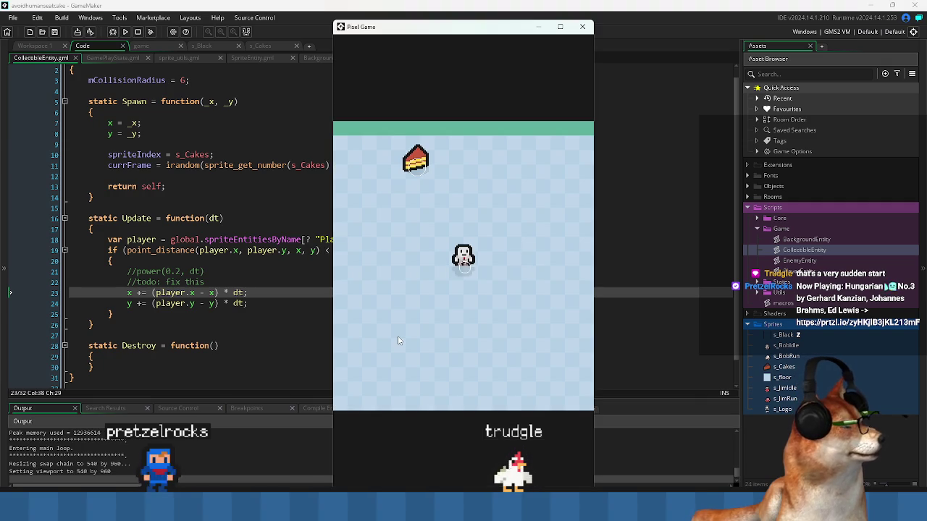
# Move the player up, right, down and left past the cake, watching it trail along.
pyautogui.press('Up')
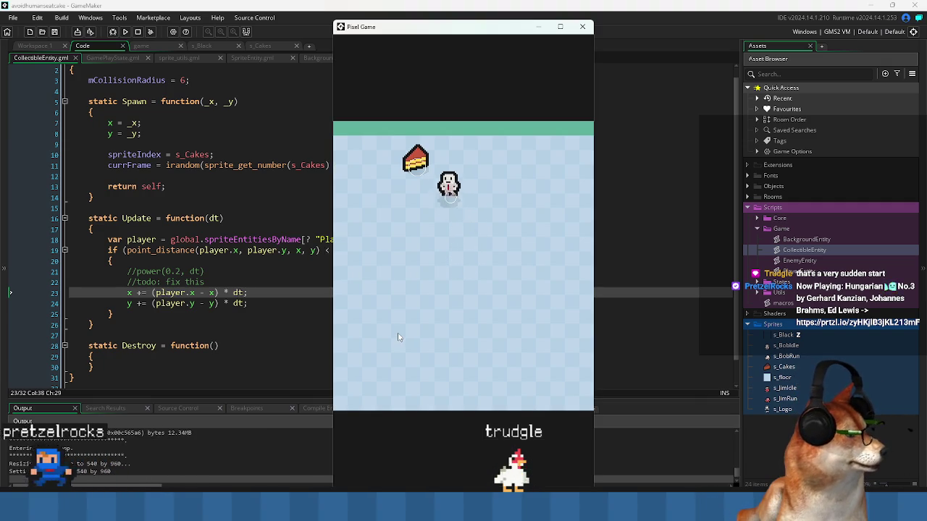
pyautogui.press('Right')
pyautogui.press('Down')
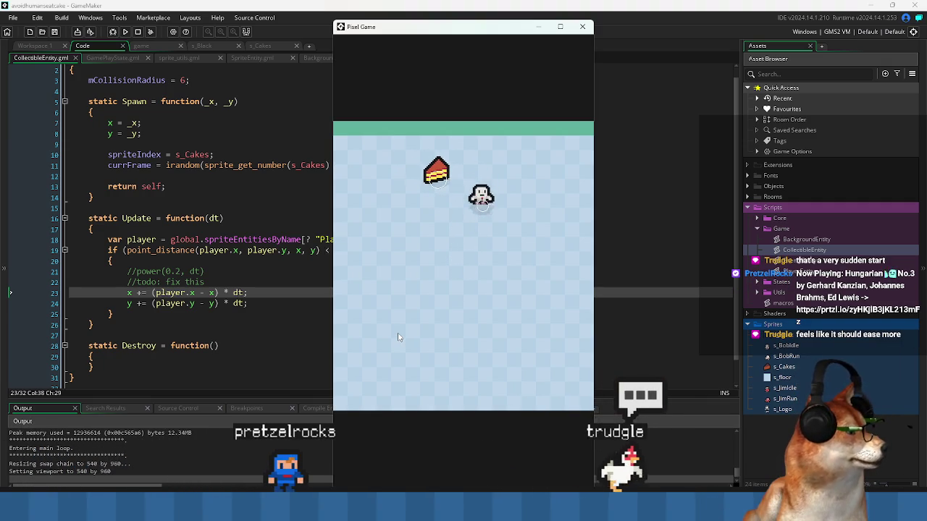
pyautogui.press('Up')
pyautogui.press('Right')
pyautogui.press('Left')
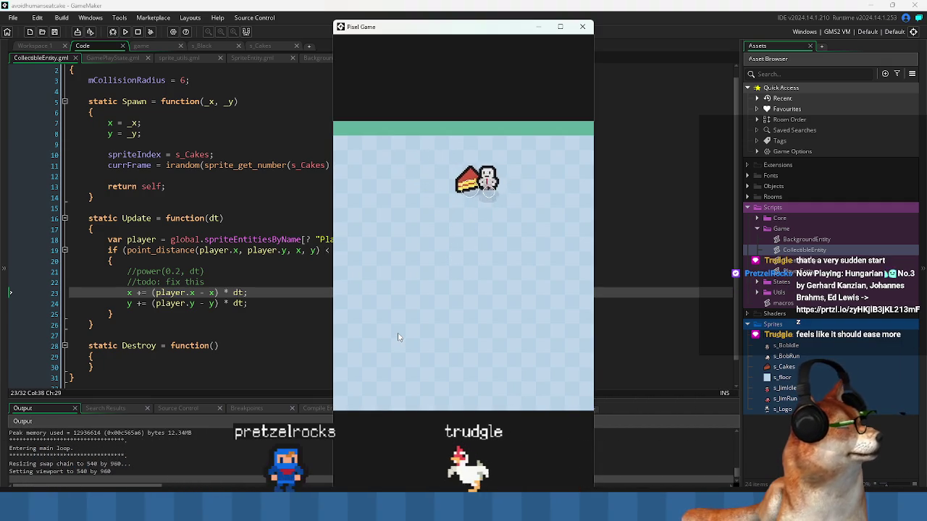
pyautogui.press('Right')
pyautogui.press('Down')
pyautogui.press('Left')
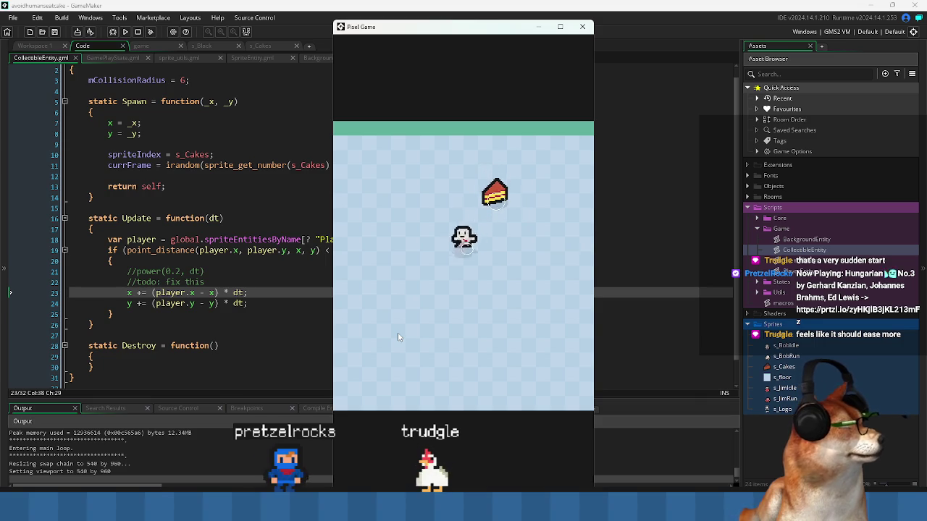
pyautogui.press('Up')
pyautogui.press('Up')
pyautogui.press('Left')
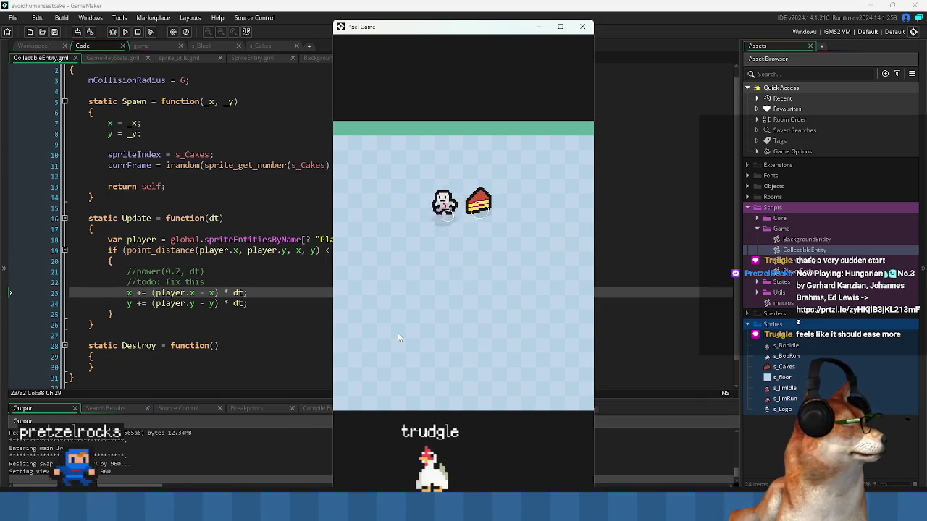
pyautogui.press('Right')
pyautogui.press('Left')
pyautogui.press('Right')
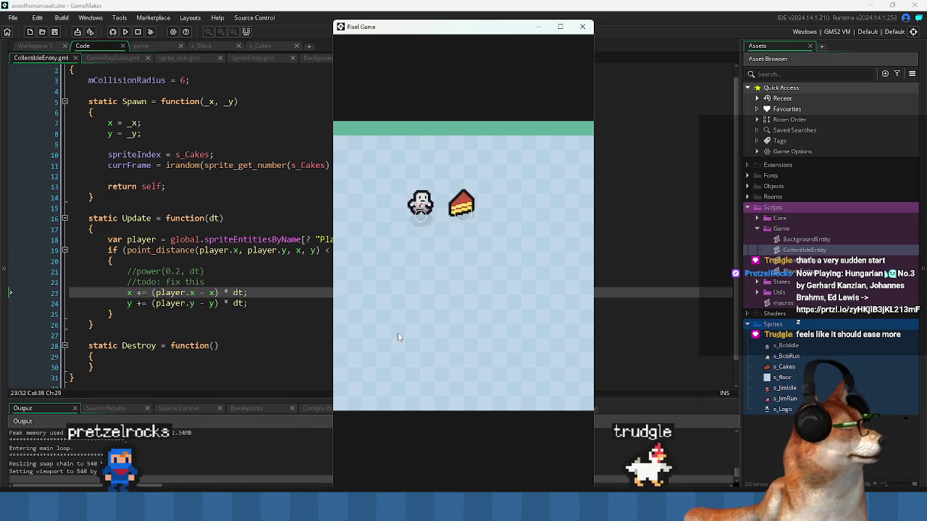
pyautogui.press('Down')
pyautogui.press('Right')
pyautogui.press('Up')
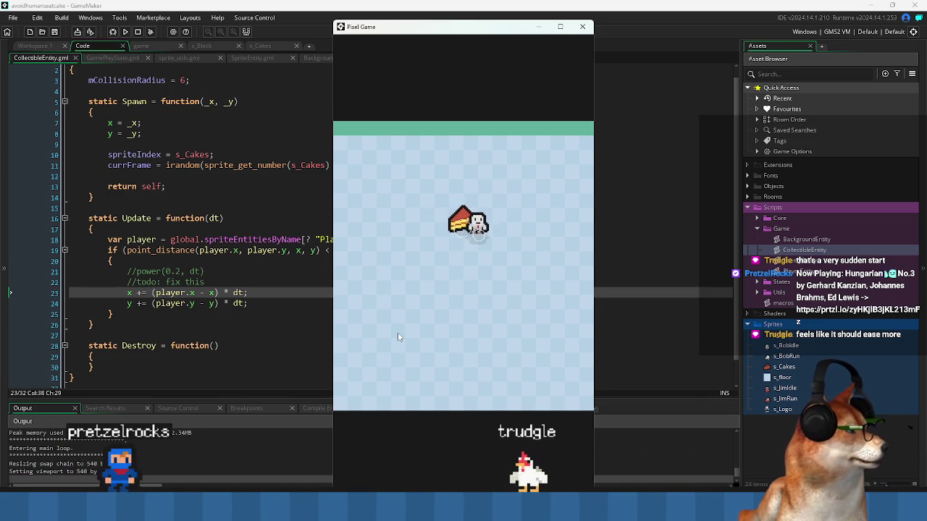
pyautogui.press('Right')
pyautogui.press('Up')
pyautogui.press('Left')
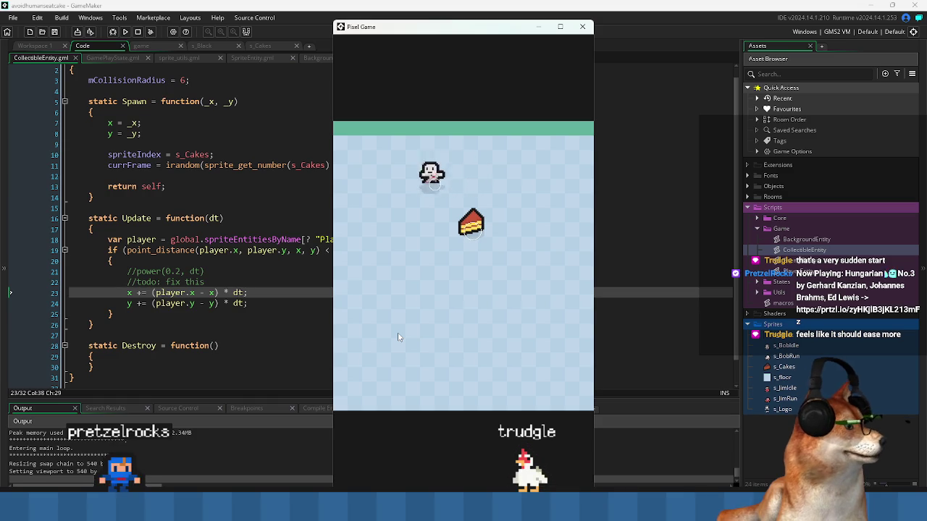
pyautogui.press('Right')
pyautogui.press('Down')
pyautogui.press('Left')
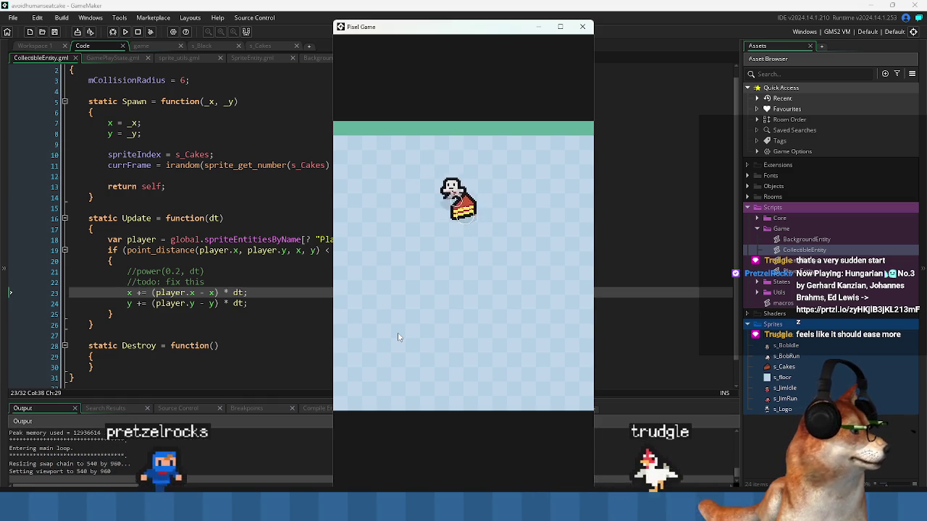
pyautogui.press('Right')
pyautogui.press('Down')
pyautogui.press('Left')
pyautogui.press('Down')
pyautogui.press('Right')
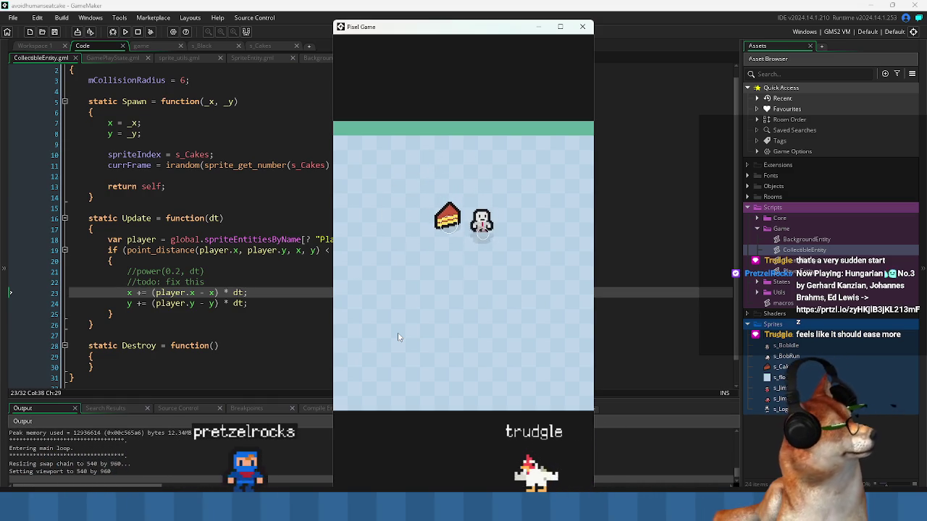
pyautogui.press('Down')
pyautogui.press('Up')
pyautogui.press('Left')
pyautogui.press('Up')
pyautogui.press('Right')
pyautogui.press('Left')
pyautogui.press('Right')
pyautogui.press('Down')
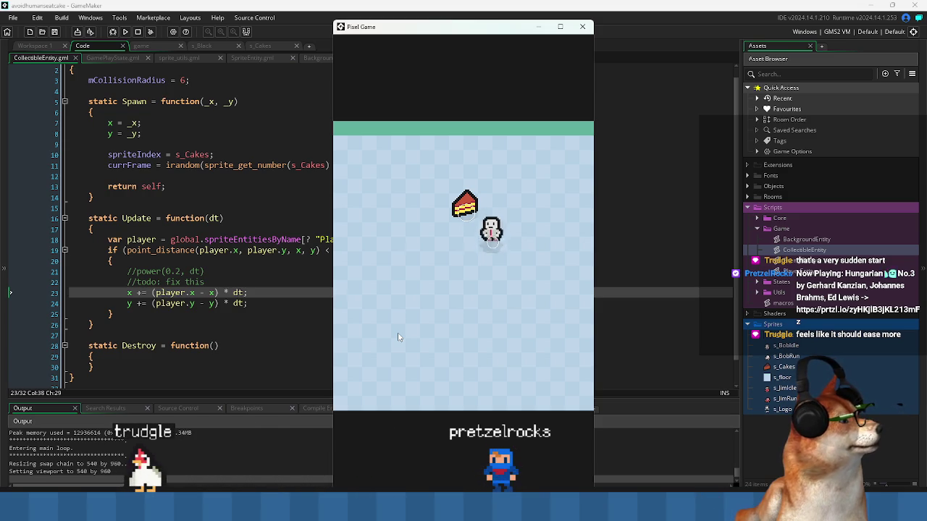
# Circle the player around the cake, then bring up the Chrome easings cheat sheet.
pyautogui.press('Up')
pyautogui.press('Right')
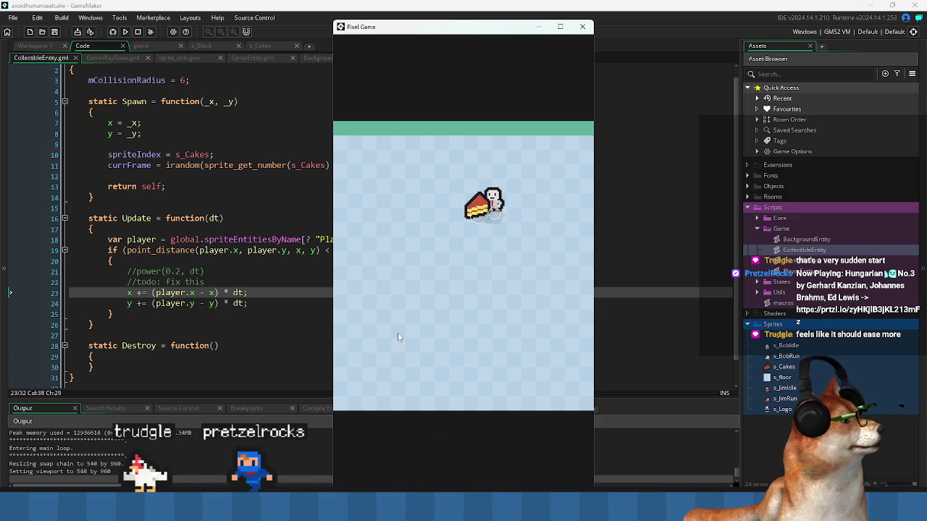
pyautogui.press('Right')
pyautogui.press('Down')
pyautogui.press('Left')
pyautogui.press('Up')
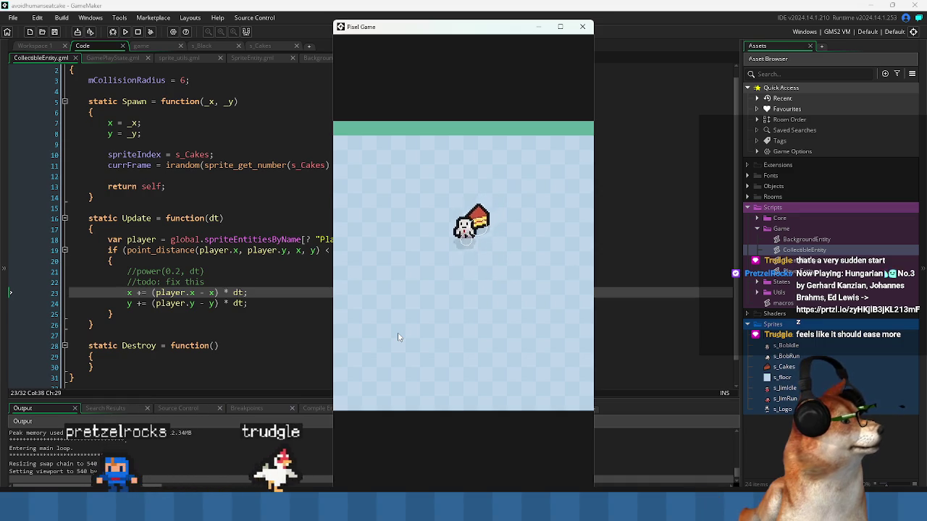
pyautogui.press('Left')
pyautogui.press('Right')
pyautogui.press('Up')
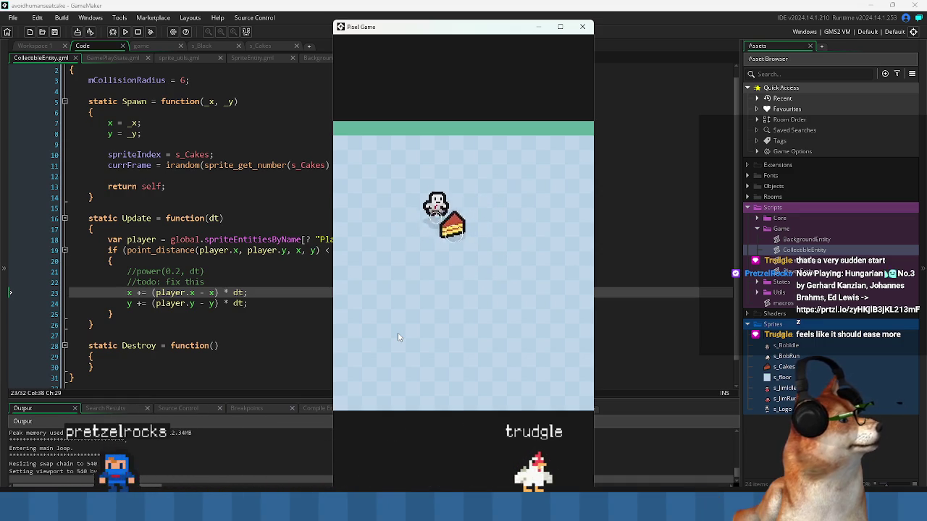
pyautogui.press('Right')
pyautogui.press('Down')
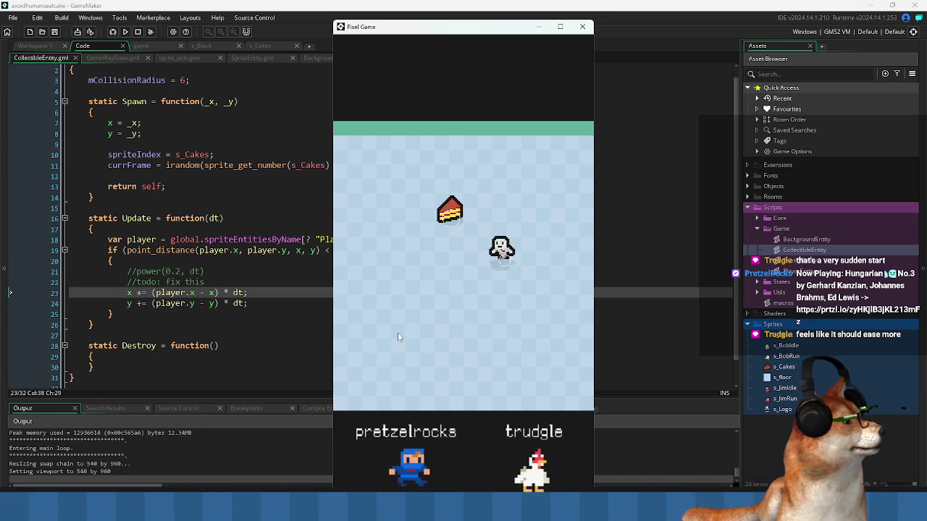
pyautogui.press('Left')
pyautogui.press('Up')
pyautogui.press('Left')
pyautogui.press('Down')
pyautogui.press('Right')
pyautogui.press('Up')
pyautogui.press('Right')
pyautogui.press('Down')
pyautogui.press('Up')
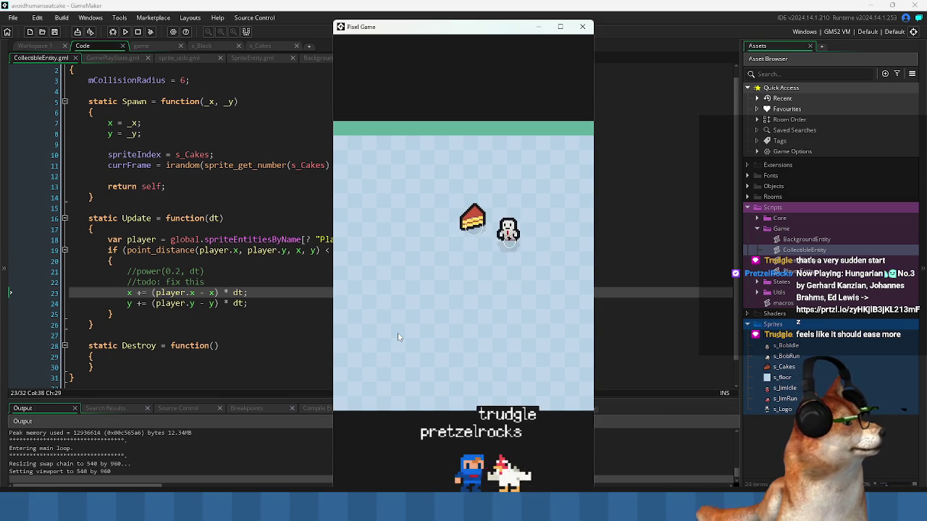
pyautogui.press('Up')
pyautogui.press('Left')
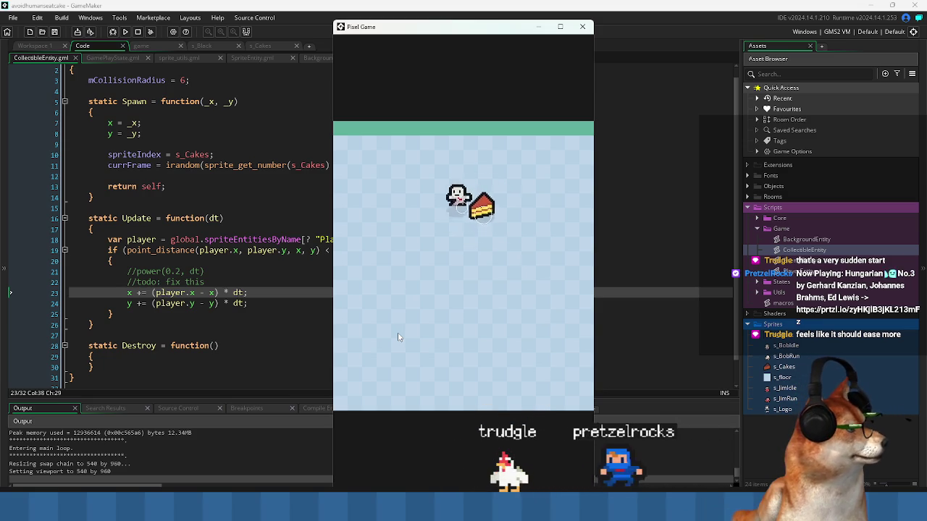
pyautogui.press('Down')
pyautogui.press('Right')
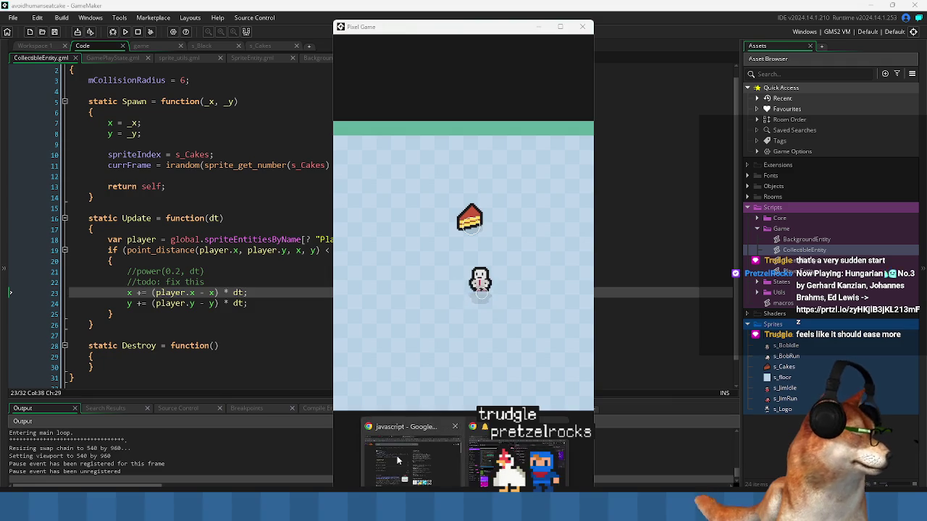
pyautogui.click(396, 456)
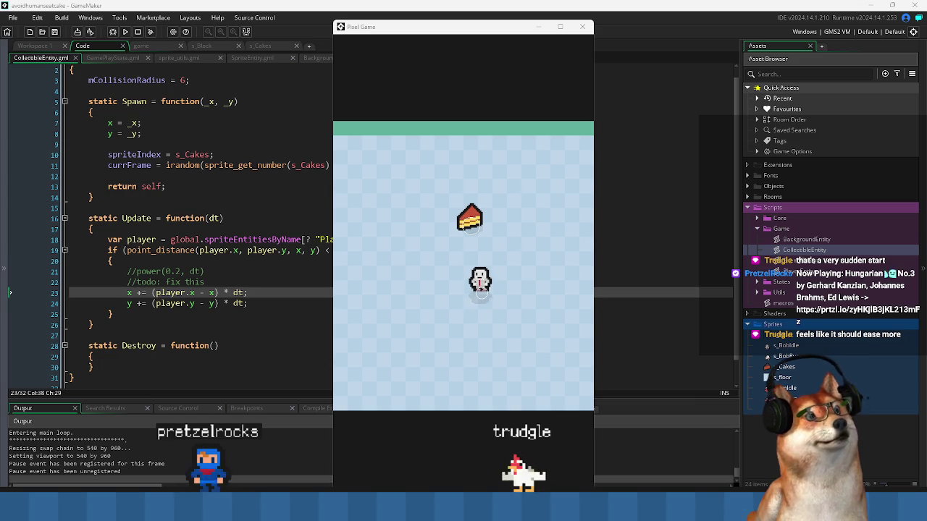
pyautogui.hotkey('alt', 'Tab')
# Bring the easings.net Chrome window over the editor and skim the cheat sheet.
pyautogui.press('Tab')
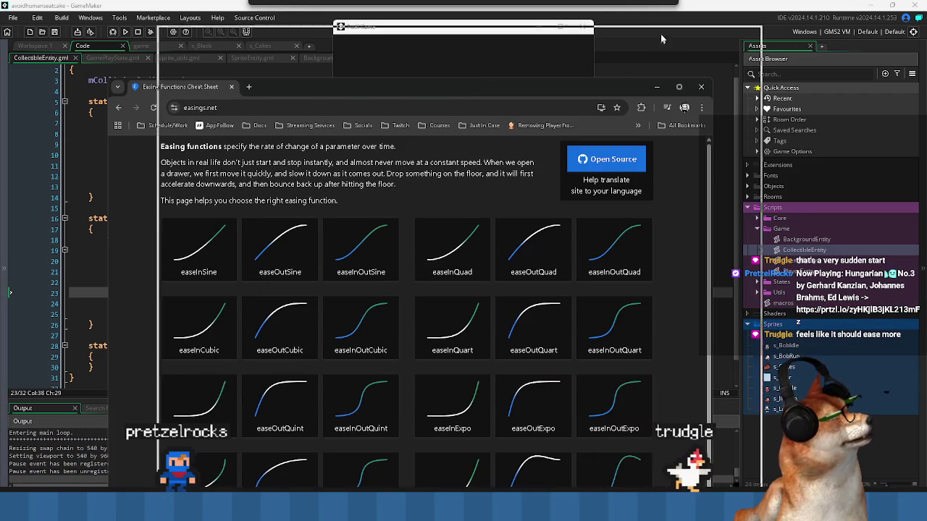
pyautogui.moveTo(526, 92); pyautogui.dragTo(610, 35)
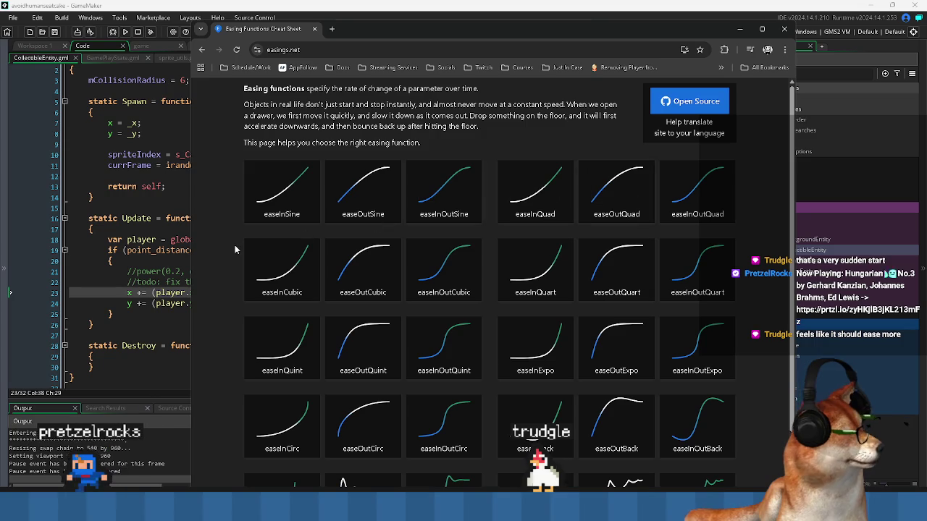
pyautogui.scroll(-2, 256, 213)
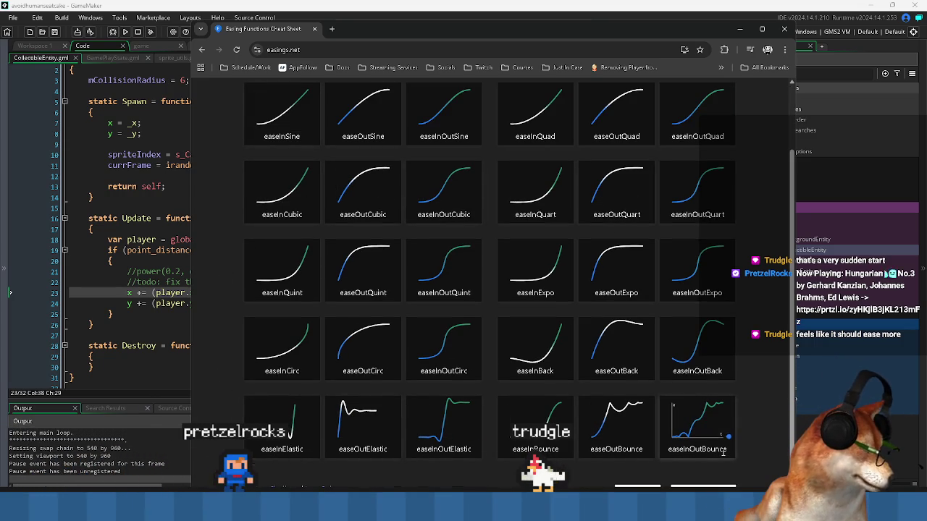
pyautogui.scroll(2, 718, 190)
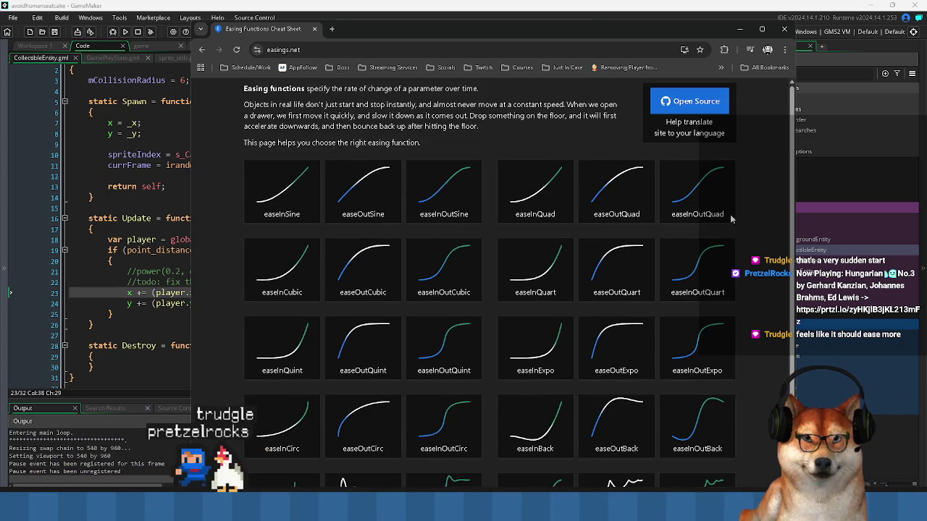
# Copy the easeInOutQuad math function code from its details page, then return to GameMaker.
pyautogui.click(691, 185)
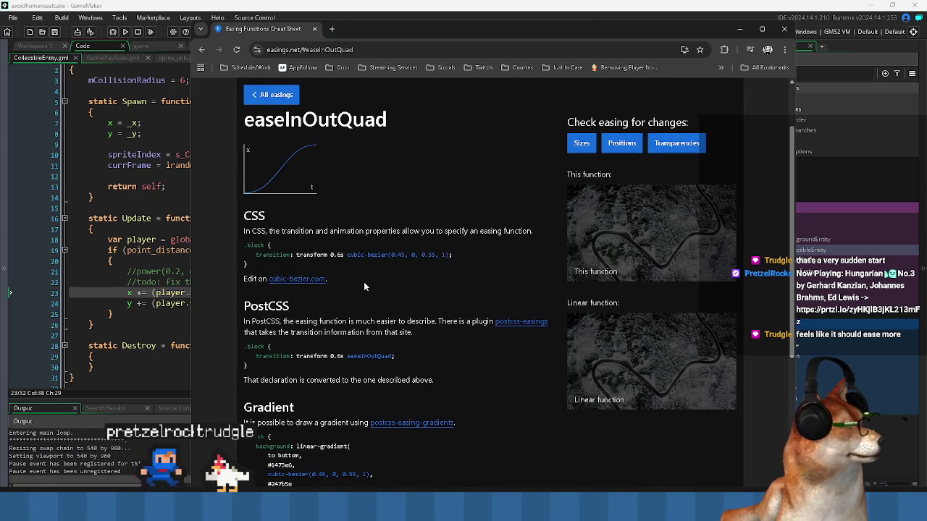
pyautogui.scroll(-4, 312, 232)
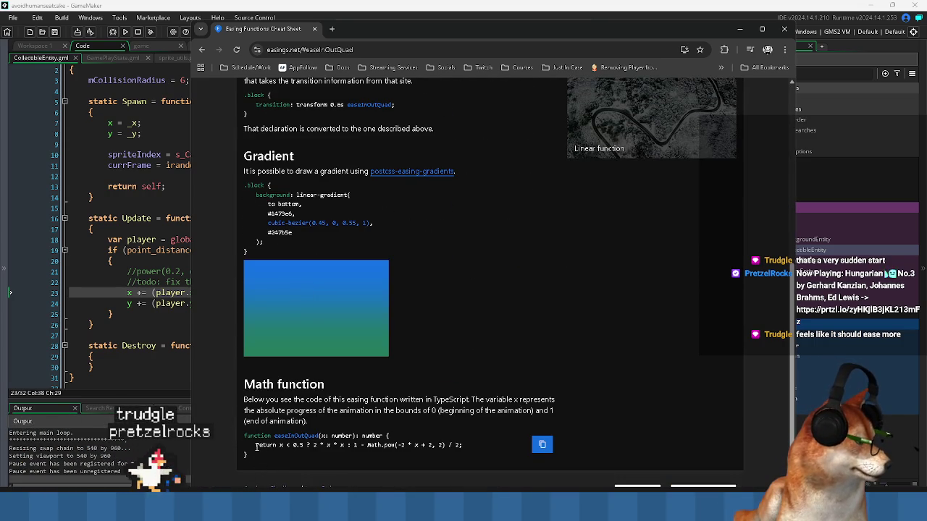
pyautogui.moveTo(253, 456); pyautogui.dragTo(244, 436)
pyautogui.rightClick(250, 436)
pyautogui.click(310, 333)
pyautogui.click(141, 196)
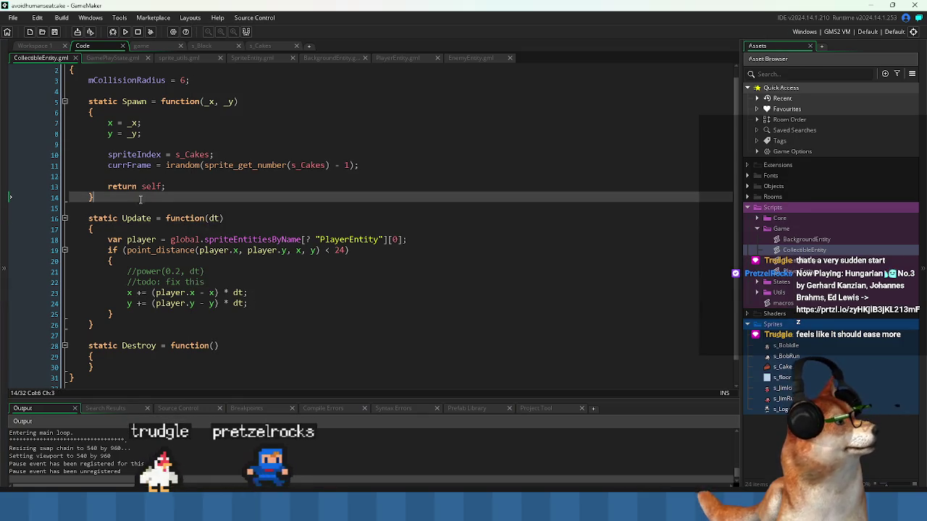
# Create a new script inside the Utils folder.
pyautogui.scroll(1, 141, 196)
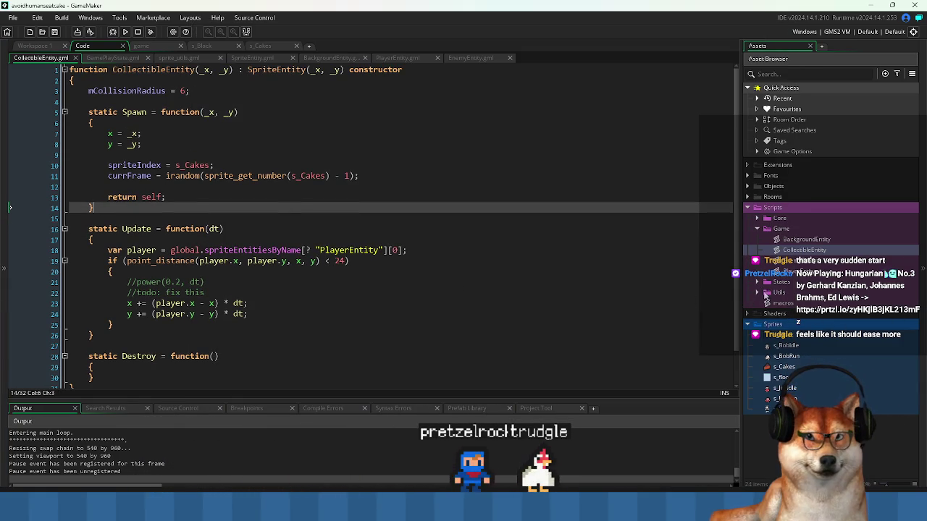
pyautogui.click(758, 292)
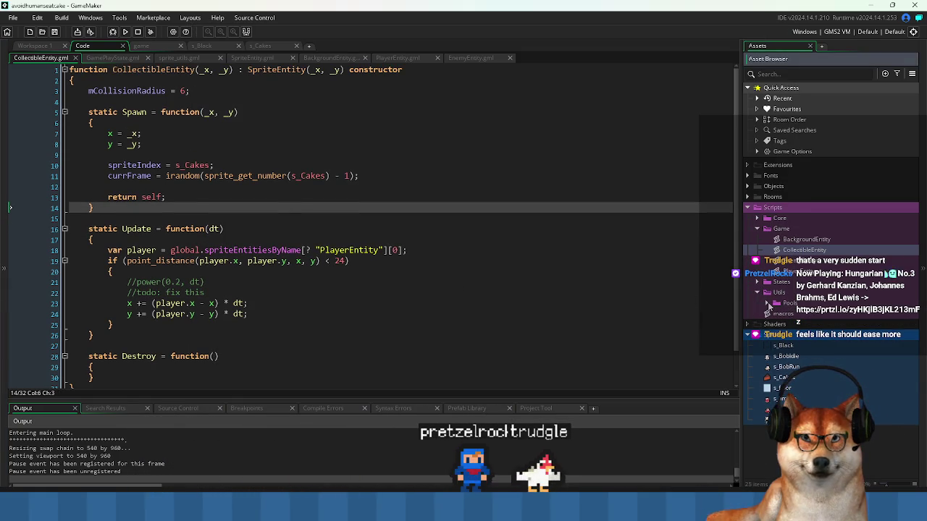
pyautogui.click(768, 303)
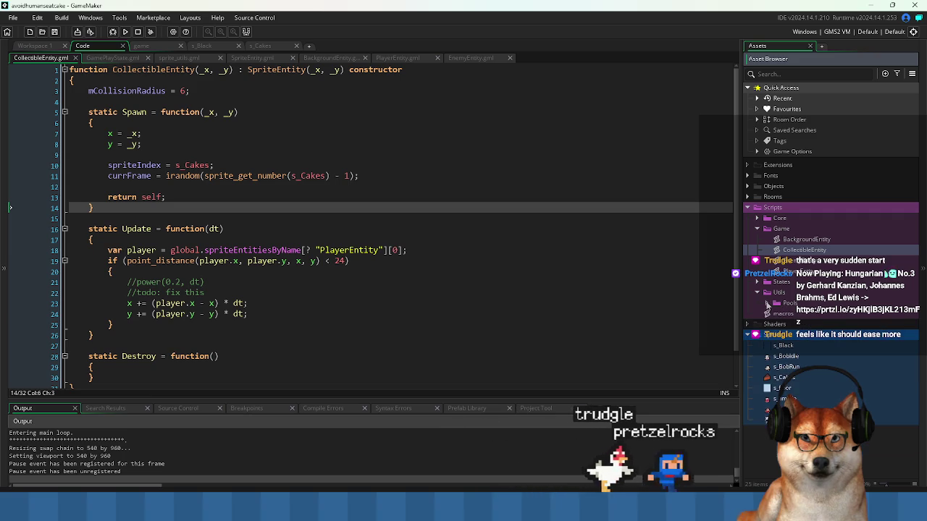
pyautogui.click(767, 304)
pyautogui.rightClick(780, 293)
pyautogui.moveTo(786, 296)
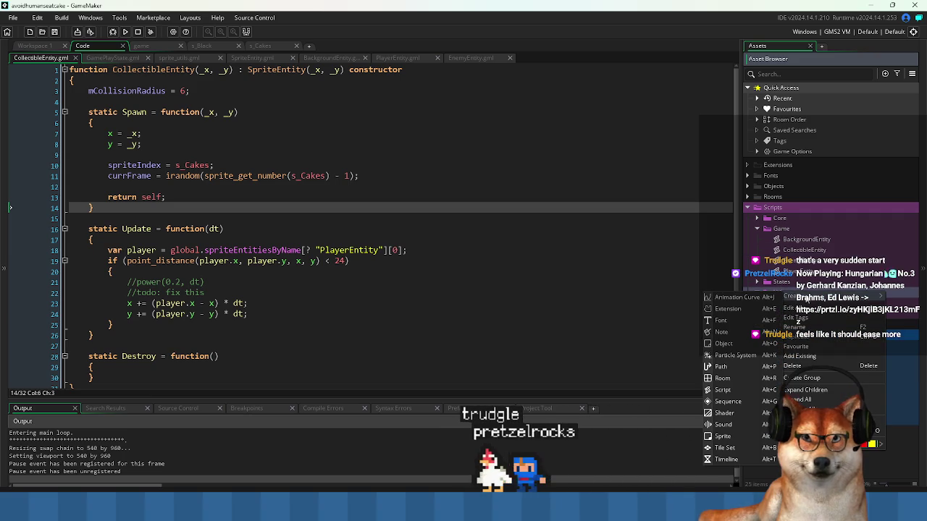
pyautogui.click(724, 390)
# Replace the template with the easeInOutQuad code, dropping the return type and moving the brace to its own line.
pyautogui.hotkey('ctrl', 'a')
pyautogui.hotkey('ctrl', 'v')
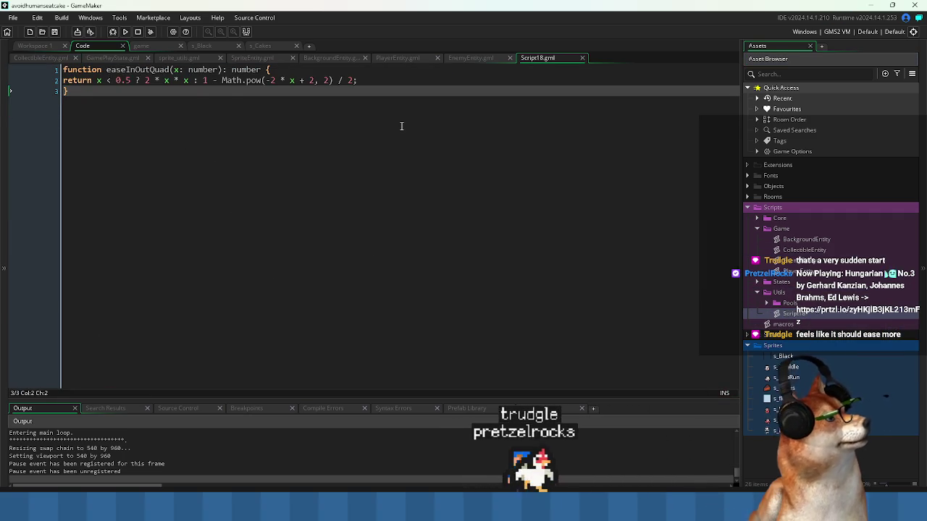
pyautogui.press('Up')
pyautogui.press('Up')
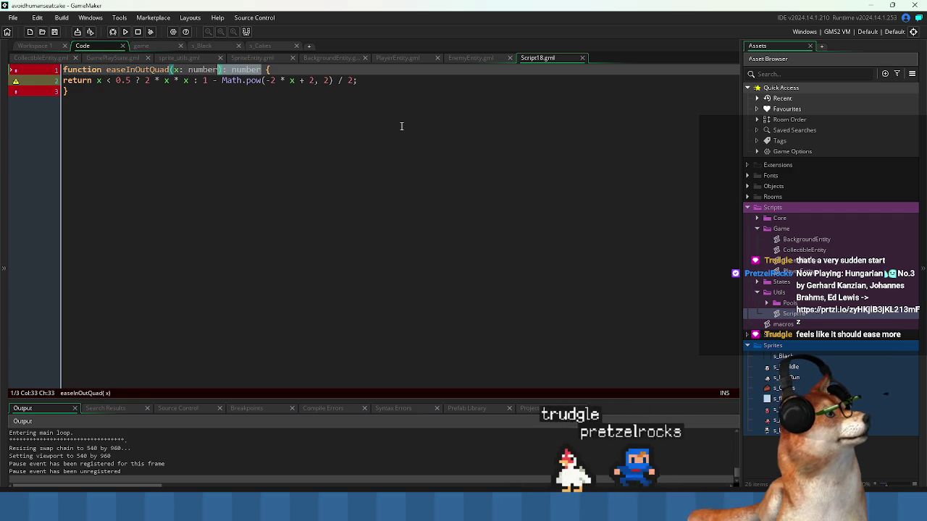
pyautogui.press('Delete')
pyautogui.press('Return')
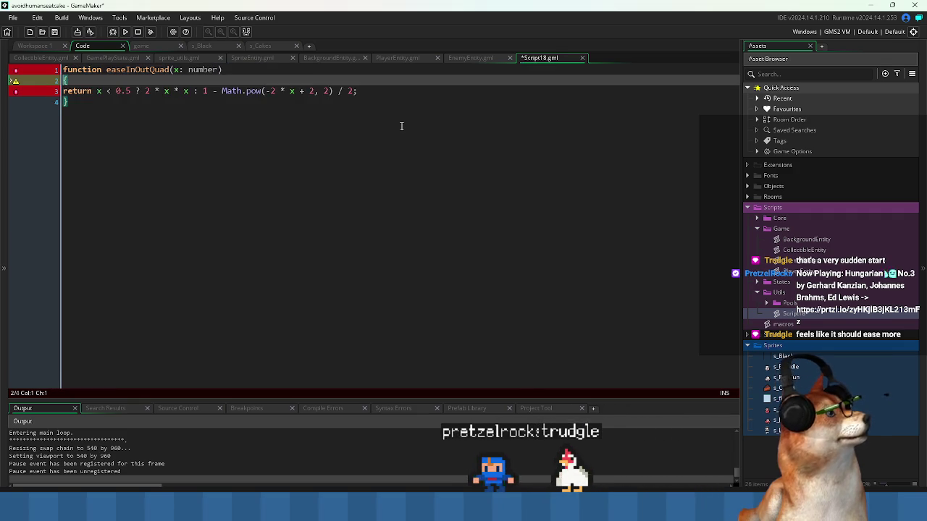
# Change Math.pow to power on the return line and add a blank line after the function.
pyautogui.press('Down')
pyautogui.press('Home')
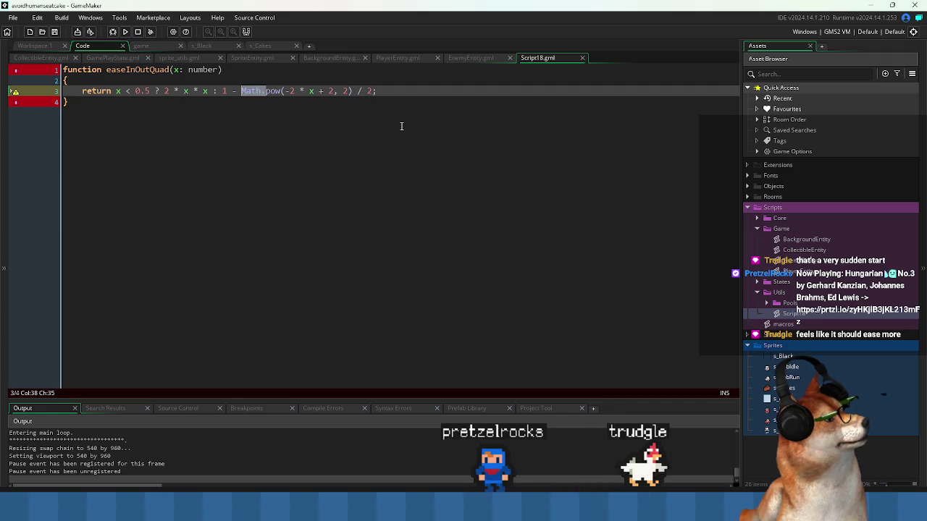
pyautogui.press('BackSpace')
pyautogui.press('BackSpace')
pyautogui.press('BackSpace')
pyautogui.press('Right')
pyautogui.press('Right')
pyautogui.press('Right')
pyautogui.write('er')
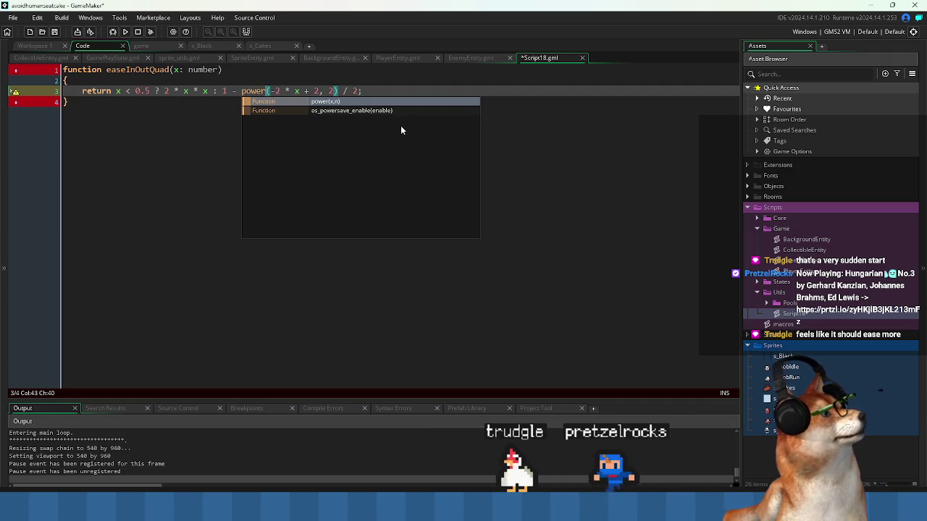
pyautogui.press('Escape')
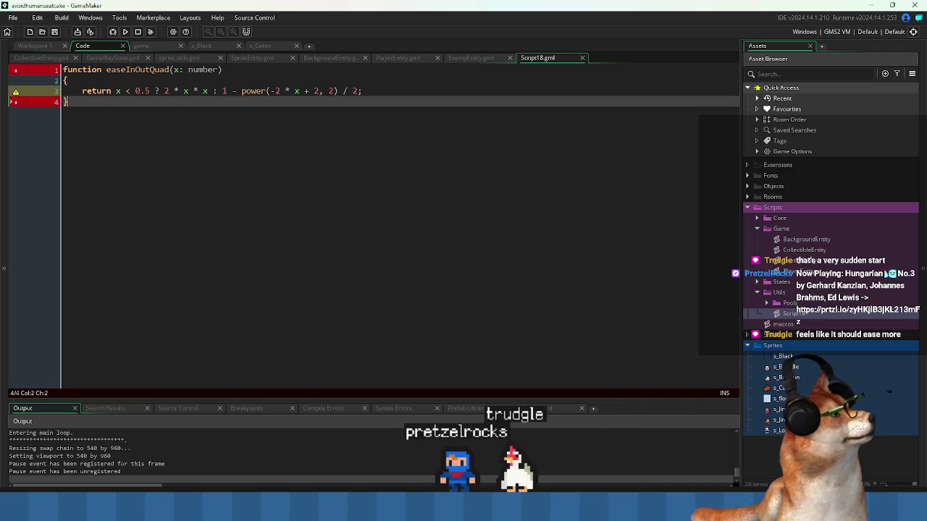
pyautogui.press('Down')
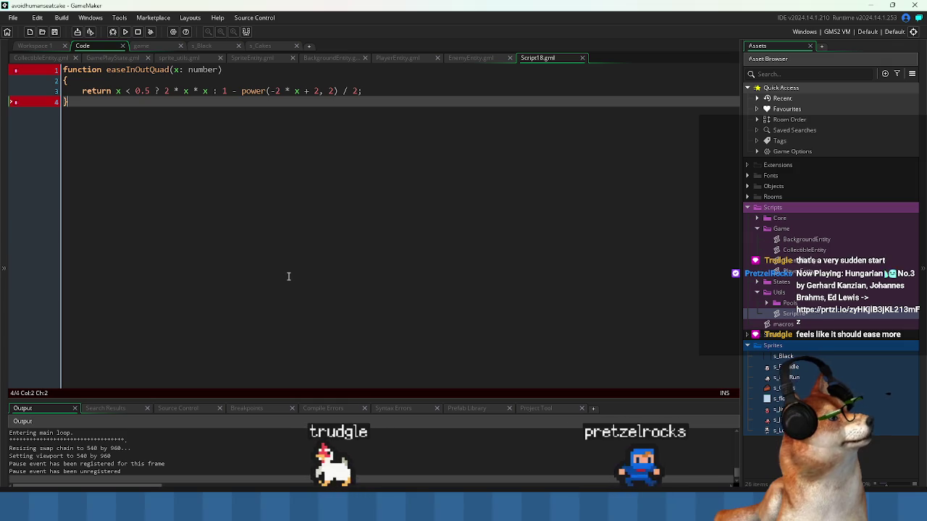
pyautogui.press('Return')
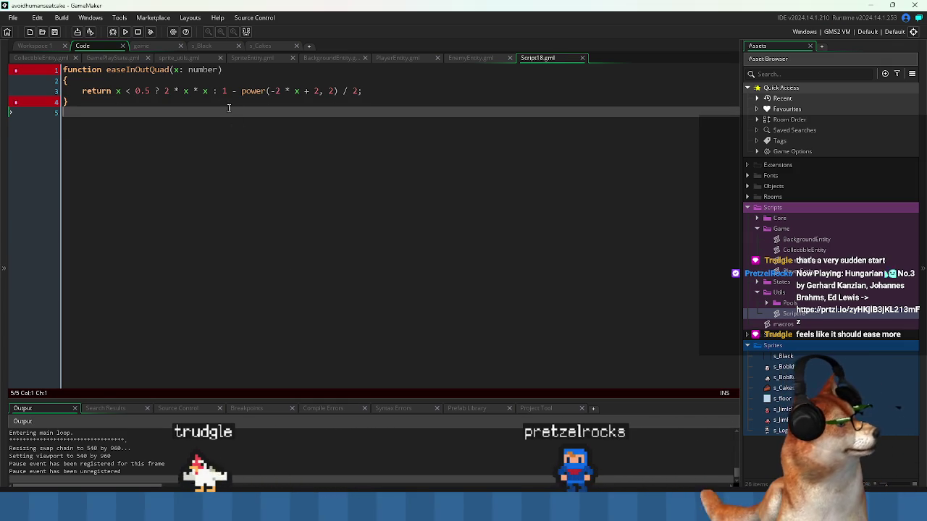
# Remove the ': number' parameter type annotation and save the script.
pyautogui.click(204, 69)
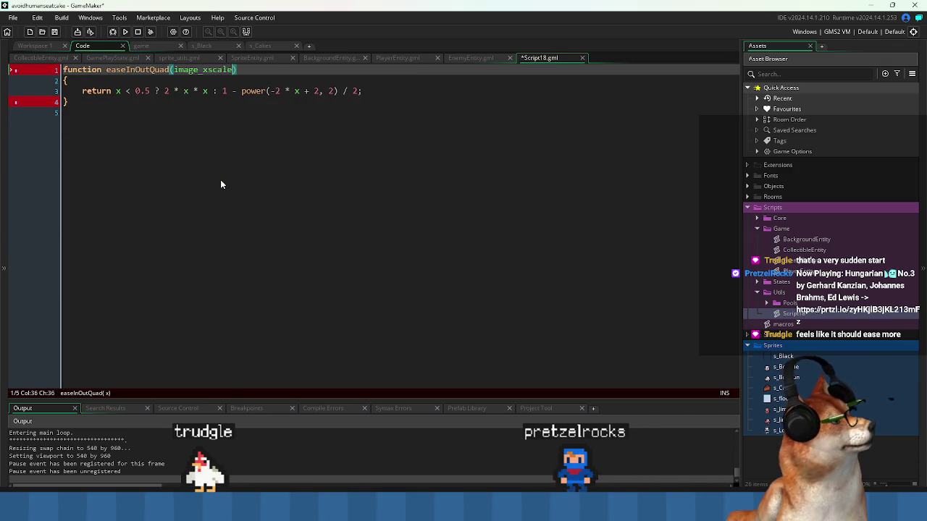
pyautogui.hotkey('ctrl', 's')
pyautogui.click(251, 194)
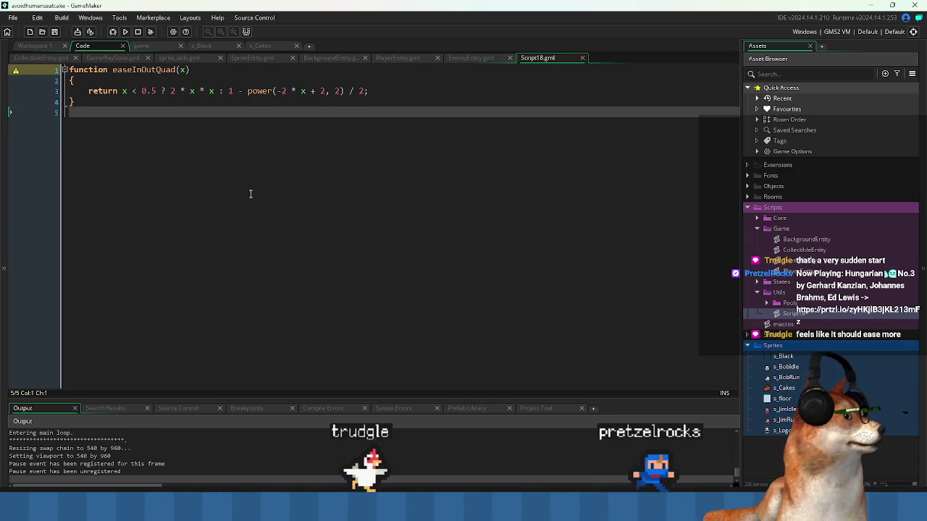
pyautogui.hotkey('ctrl', 'a')
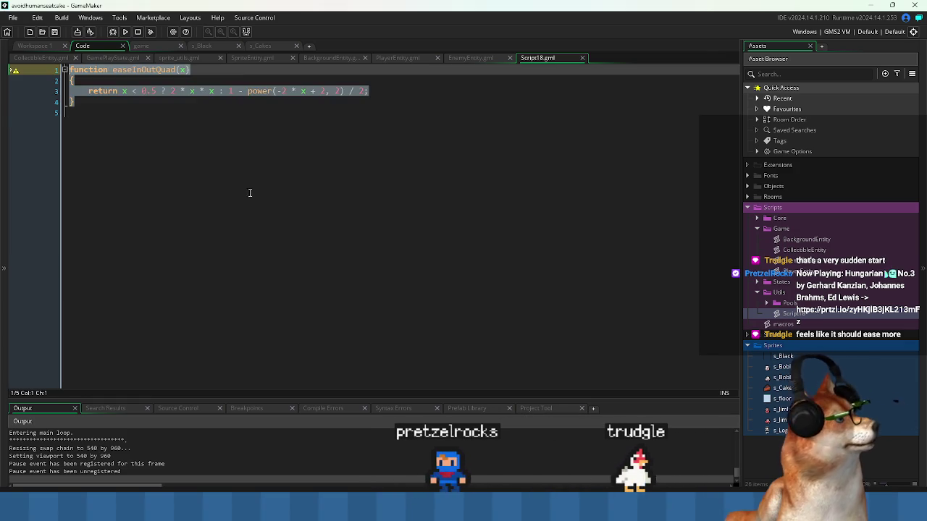
pyautogui.click(326, 232)
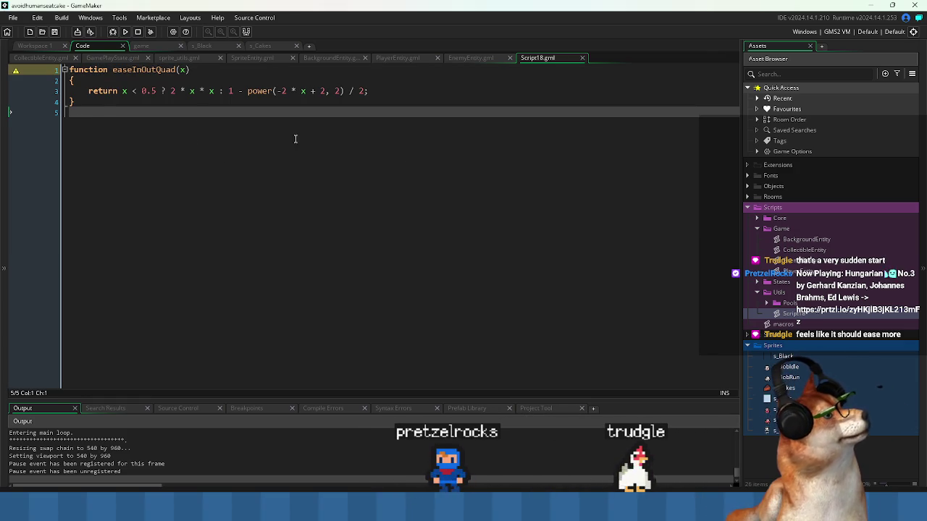
pyautogui.click(148, 70)
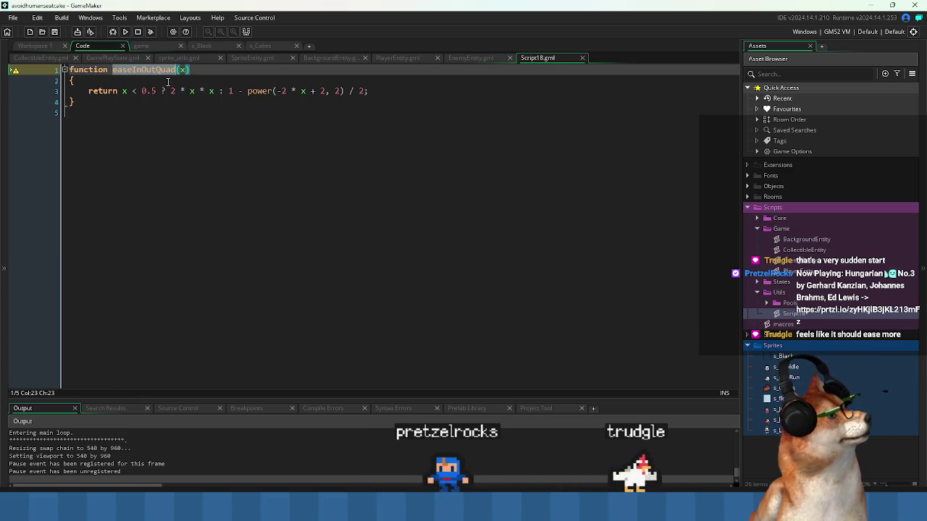
pyautogui.click(172, 176)
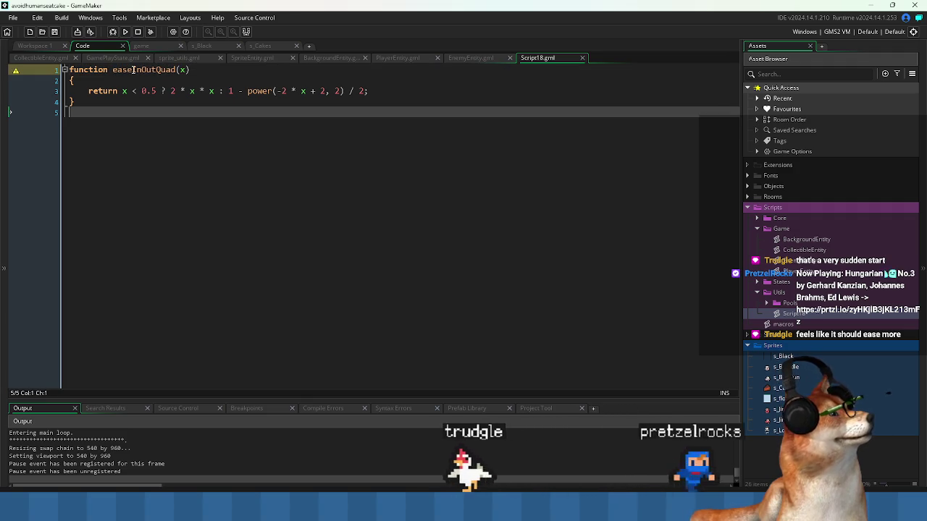
# Rename the easeInOutQuad function to ease_inout_quad.
pyautogui.click(132, 69)
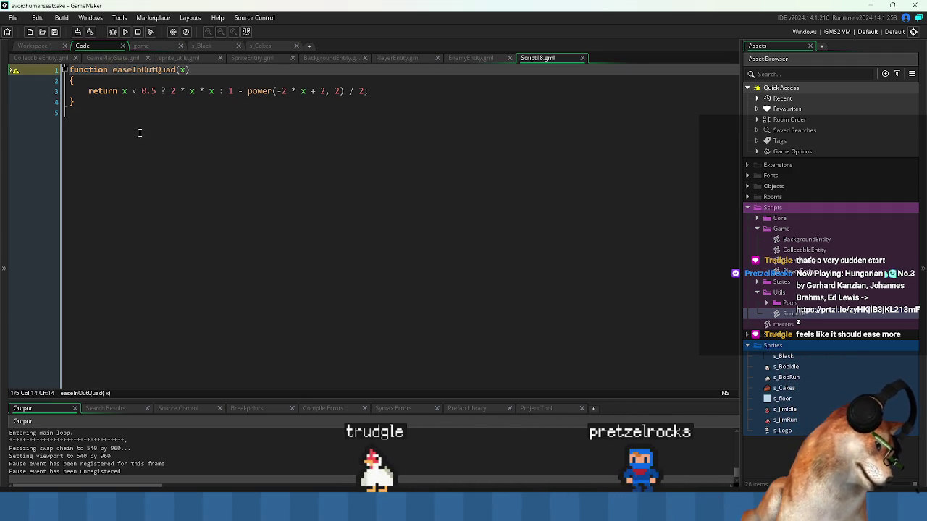
pyautogui.write('_')
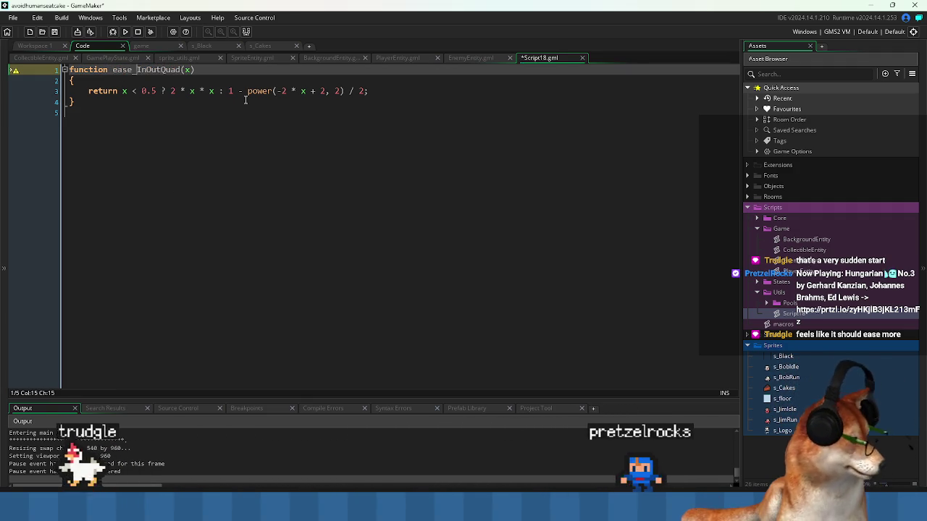
pyautogui.press('Delete')
pyautogui.write('i')
pyautogui.press('Right')
pyautogui.press('Delete')
pyautogui.write('o')
pyautogui.press('Right')
pyautogui.press('Right')
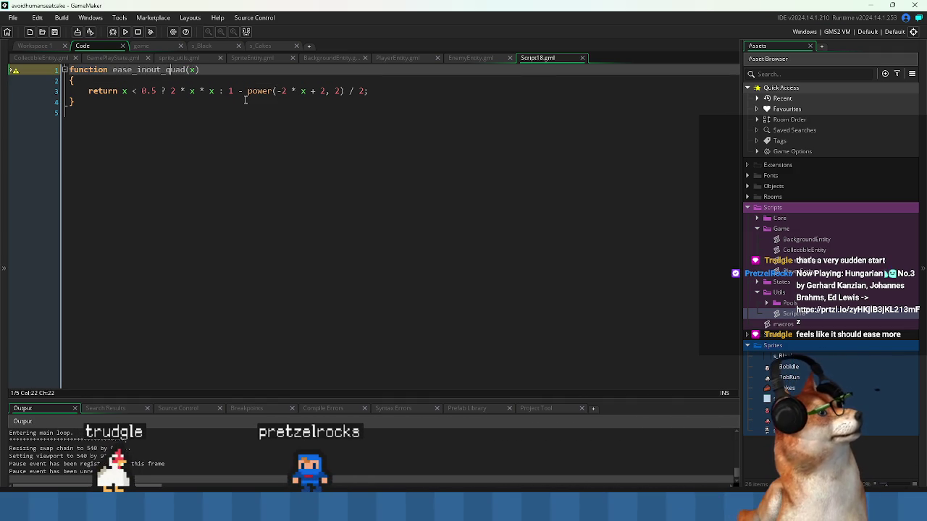
pyautogui.press('Left')
pyautogui.press('Left')
pyautogui.write('_')
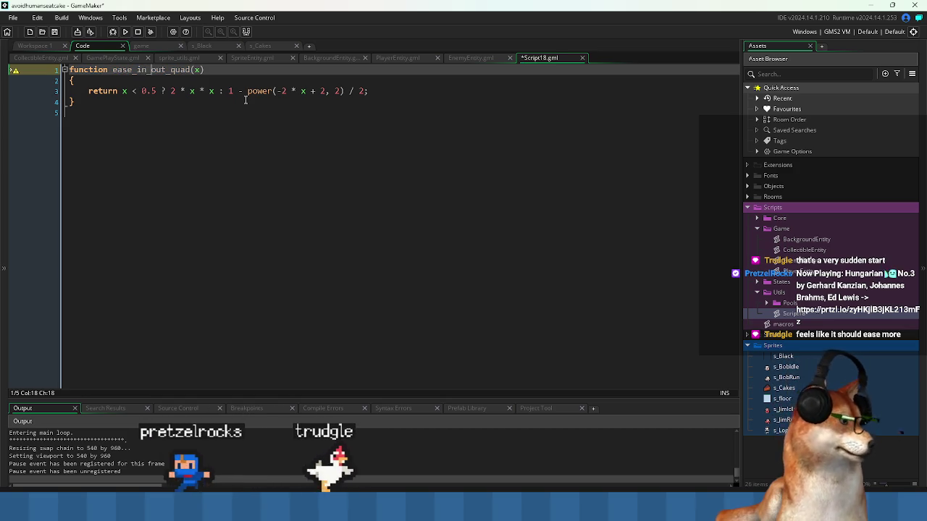
pyautogui.hotkey('ctrl', 'z')
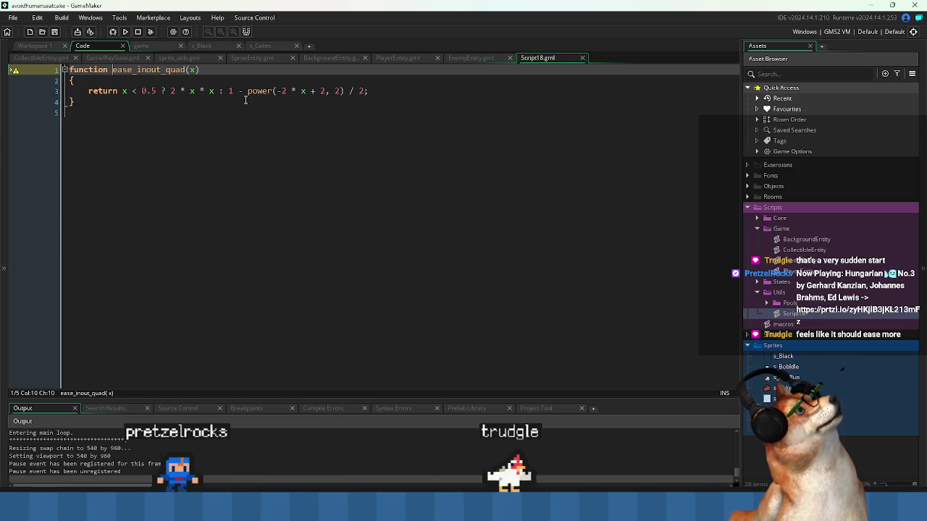
# Return to CollectibleEntity.gml at the Update function line.
pyautogui.click(200, 257)
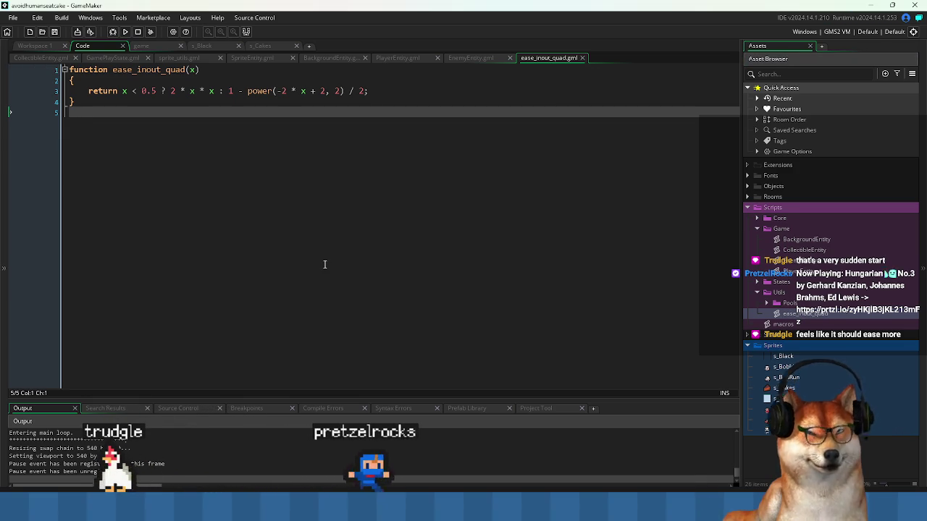
pyautogui.hotkey('ctrl', 'Tab')
pyautogui.click(425, 228)
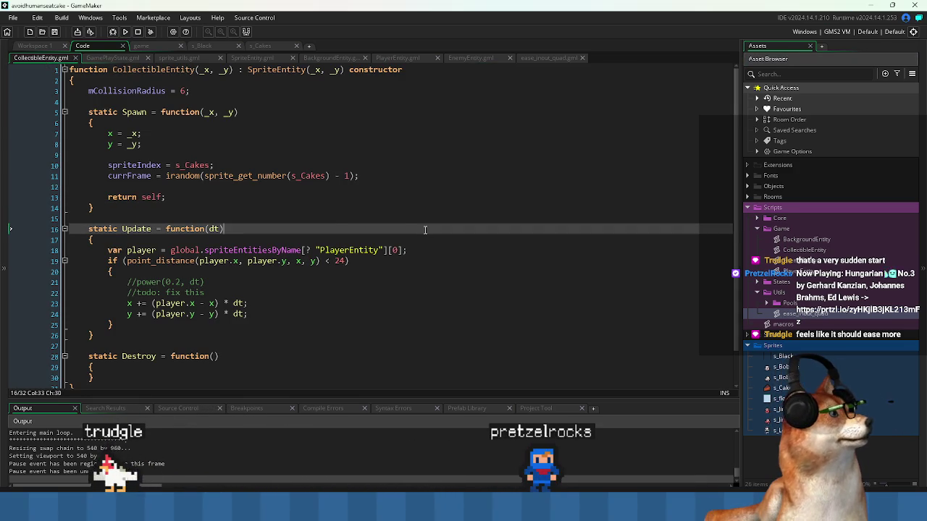
pyautogui.click(299, 134)
pyautogui.scroll(-1, 300, 135)
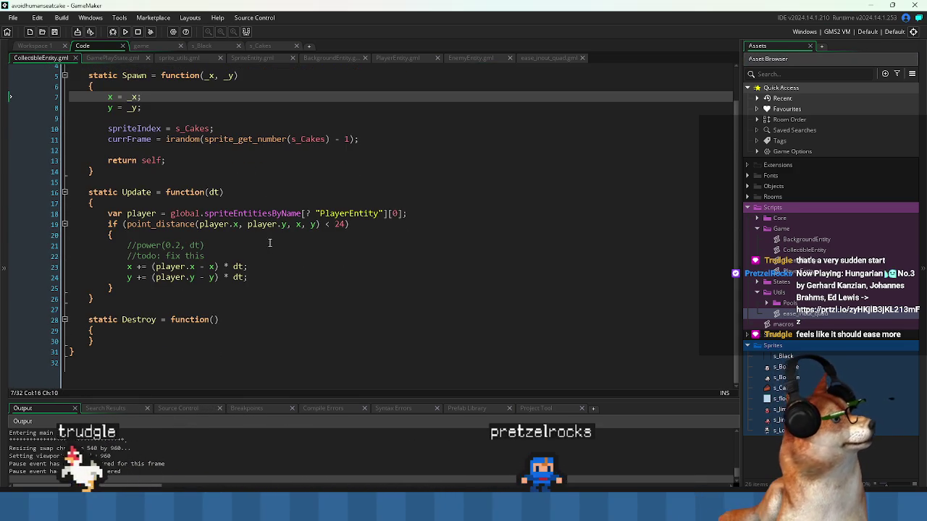
pyautogui.click(364, 265)
pyautogui.click(370, 254)
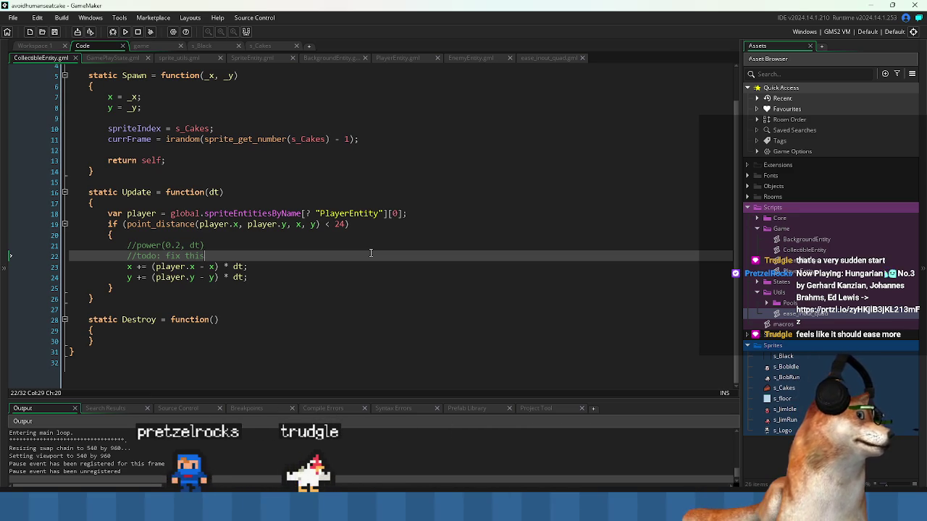
pyautogui.press('Down')
pyautogui.press('Down')
pyautogui.press('End')
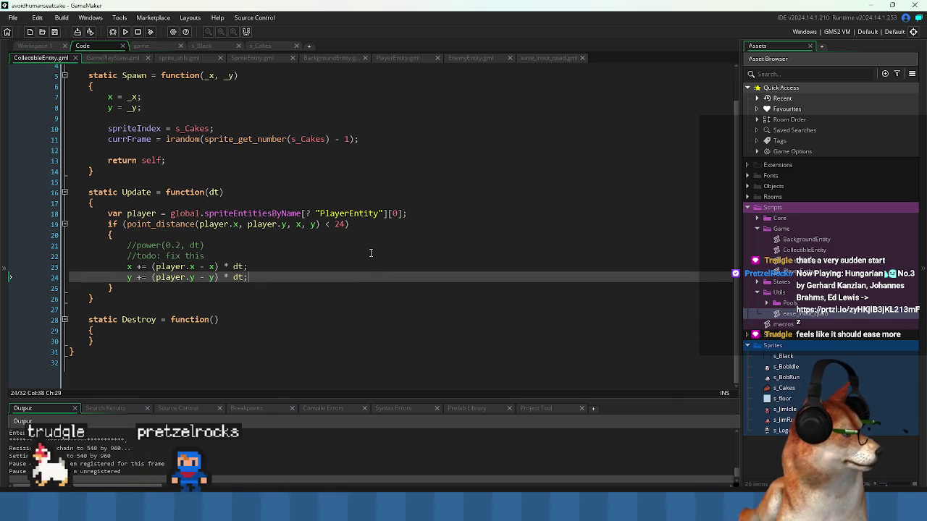
pyautogui.hotkey('shift', 'Up')
pyautogui.hotkey('shift', 'Home')
pyautogui.hotkey('shift', 'Home')
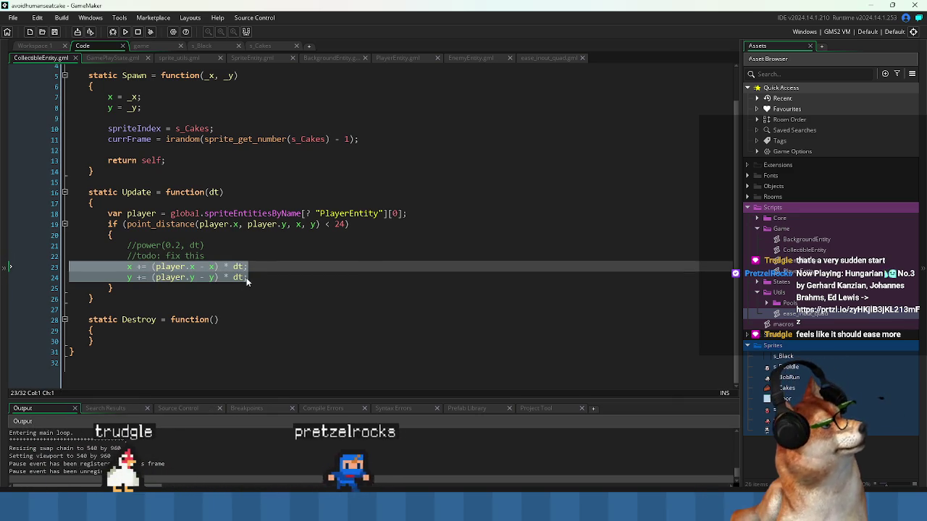
pyautogui.keyDown('shift'); pyautogui.click(123, 268); pyautogui.keyUp('shift')
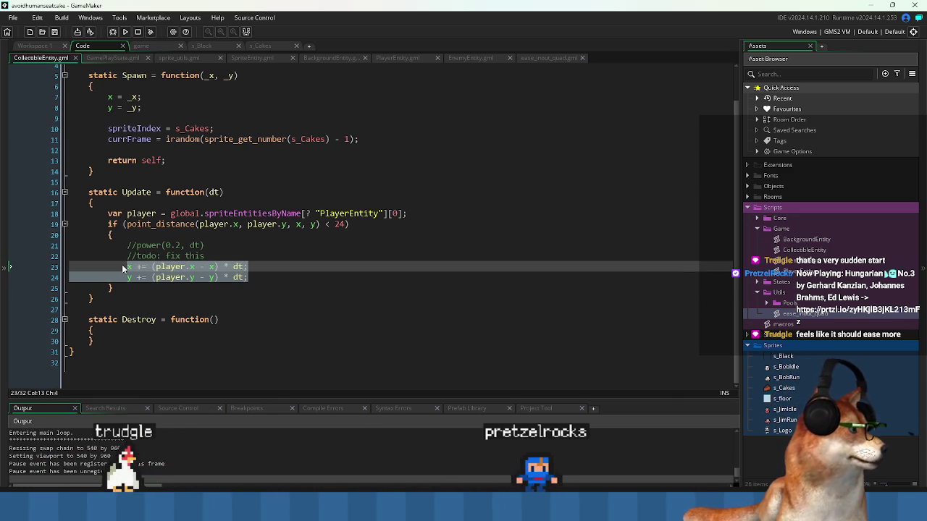
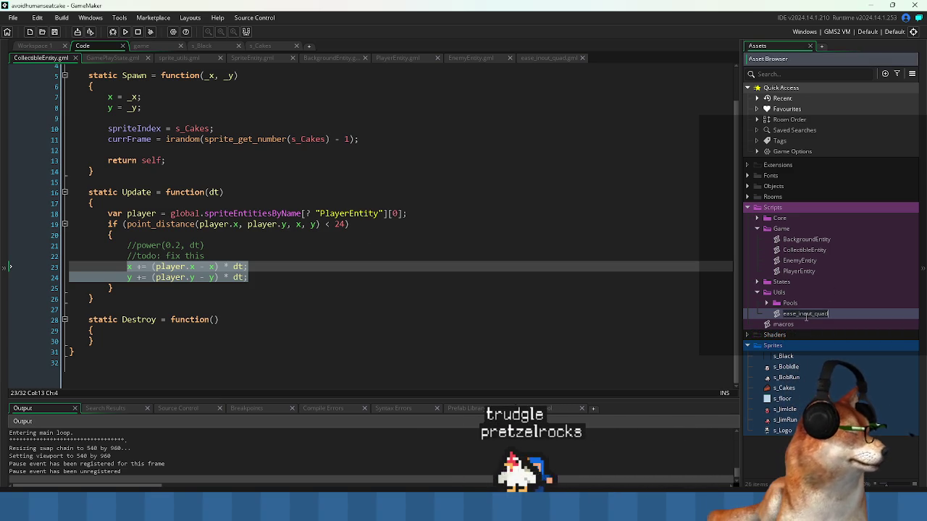
# Leave CollectibleEntity and open the ease_inout_quad script from Utils to edit its signature.
pyautogui.click(378, 265)
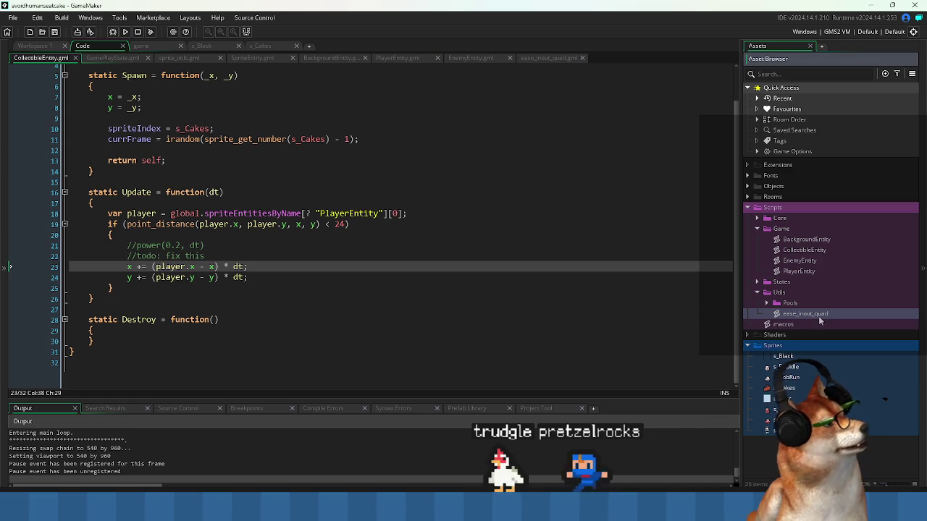
pyautogui.click(456, 277)
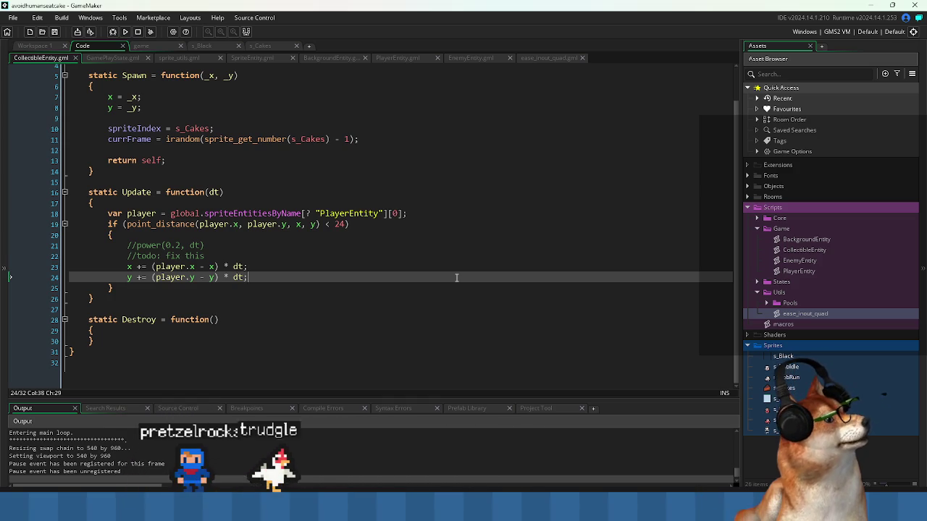
pyautogui.click(816, 316)
pyautogui.doubleClick(816, 316)
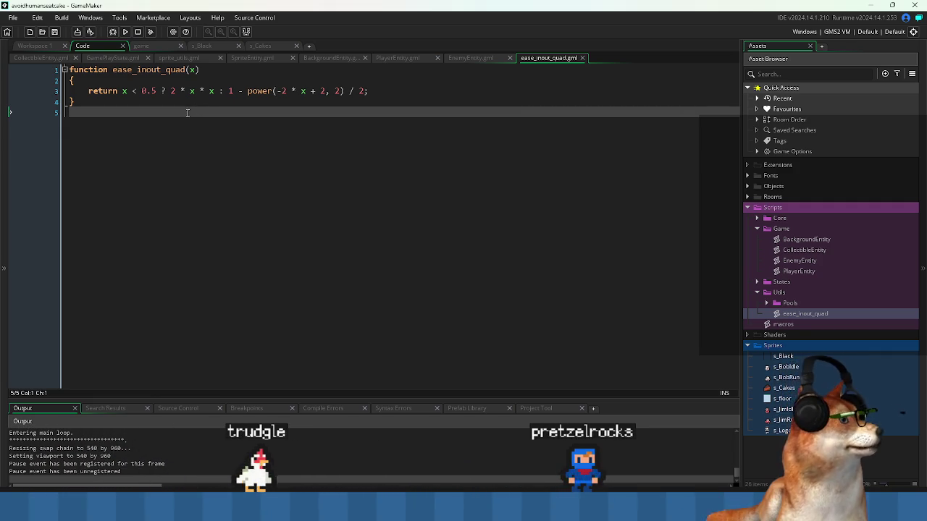
pyautogui.click(184, 69)
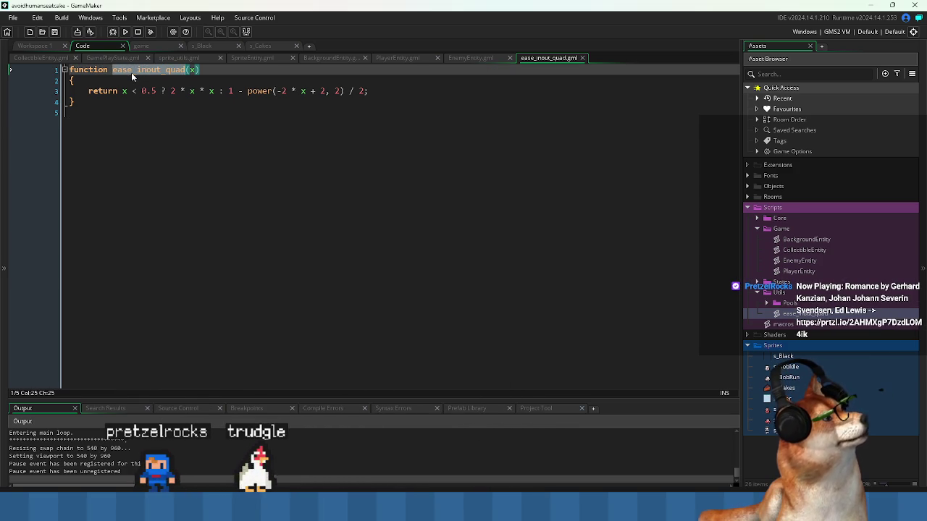
# Rename ease_inout_quad's parameter x to t in the signature and return line, then save.
pyautogui.click(193, 69)
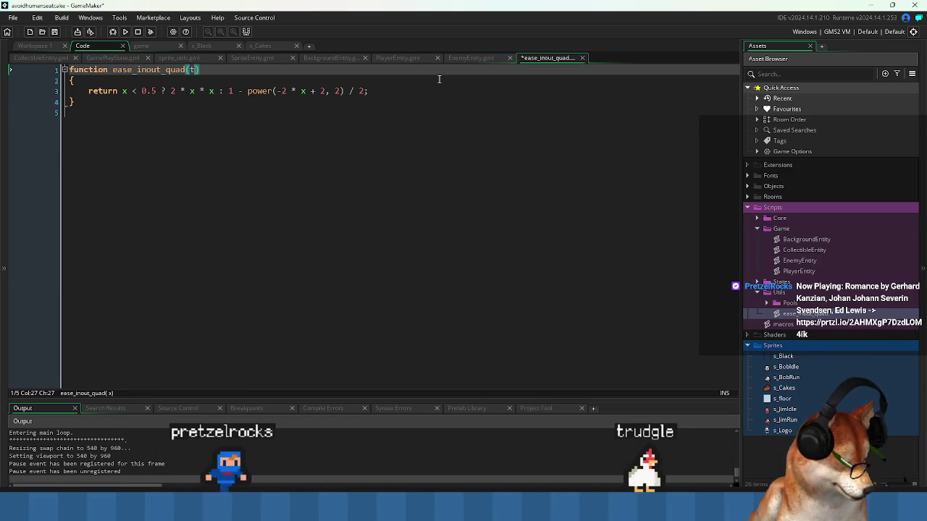
pyautogui.press('BackSpace')
pyautogui.write('t')
pyautogui.press('Escape')
pyautogui.press('Down')
pyautogui.press('Down')
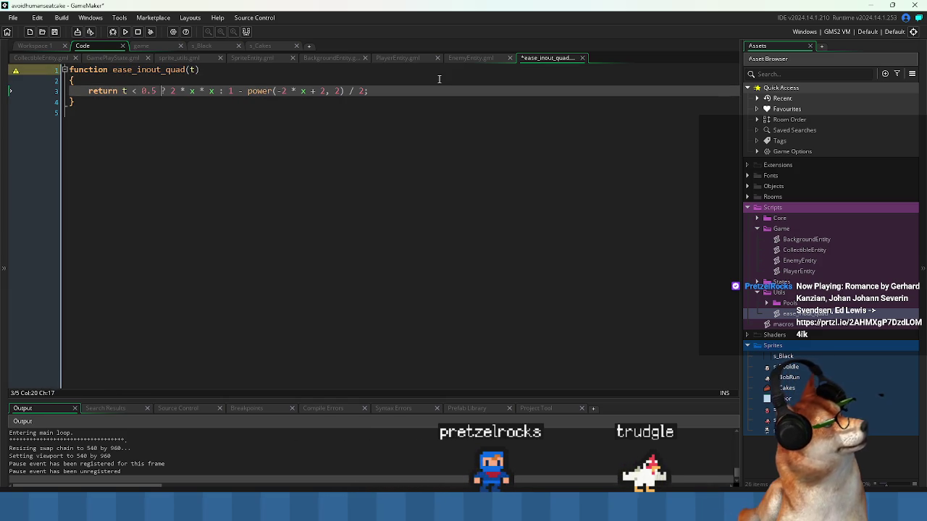
pyautogui.press('BackSpace')
pyautogui.write('t')
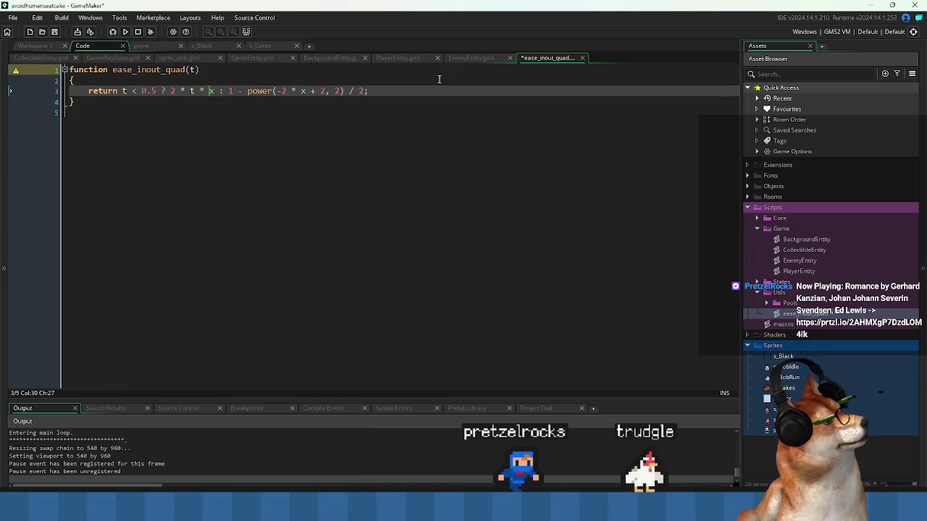
pyautogui.press('Right')
pyautogui.press('Right')
pyautogui.press('Right')
pyautogui.press('Right')
pyautogui.press('Right')
pyautogui.press('Right')
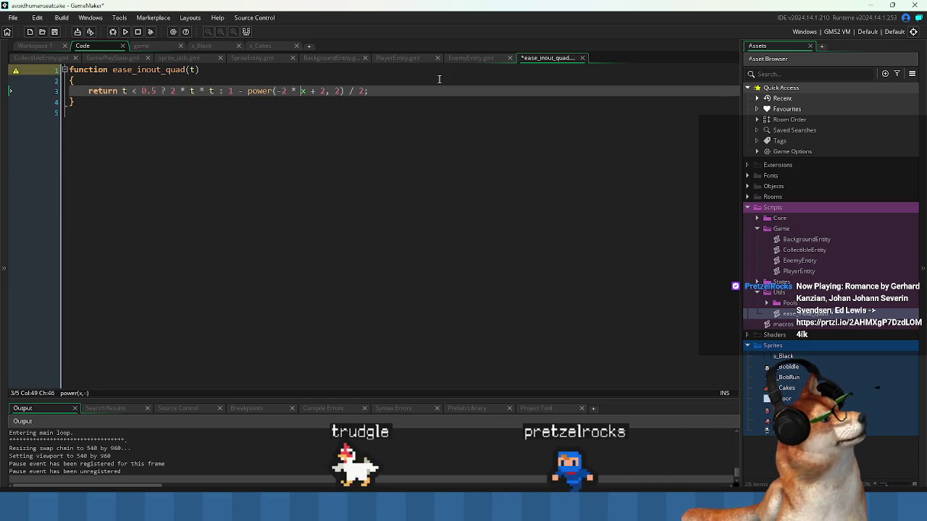
pyautogui.press('Down')
pyautogui.hotkey('ctrl', 's')
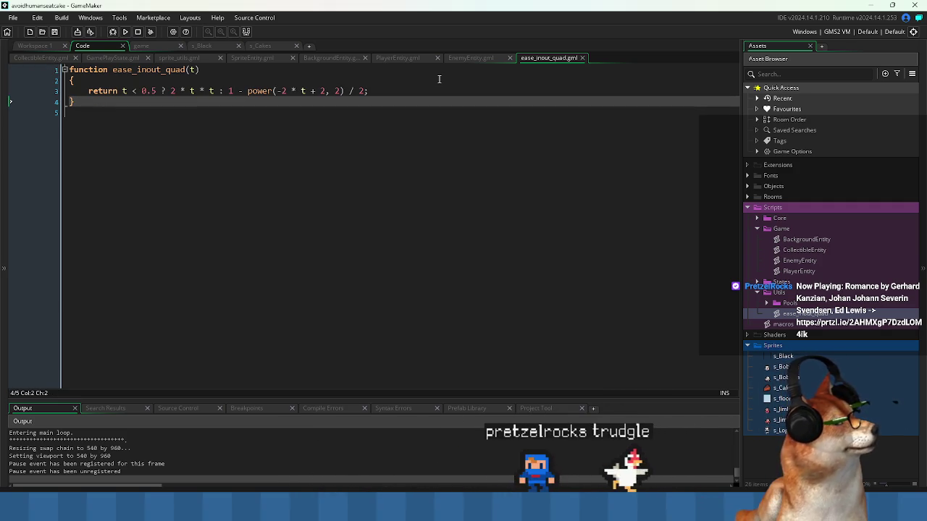
# Go back to the CollectibleEntity script, then switch to the numeric springing article in the browser.
pyautogui.click(192, 69)
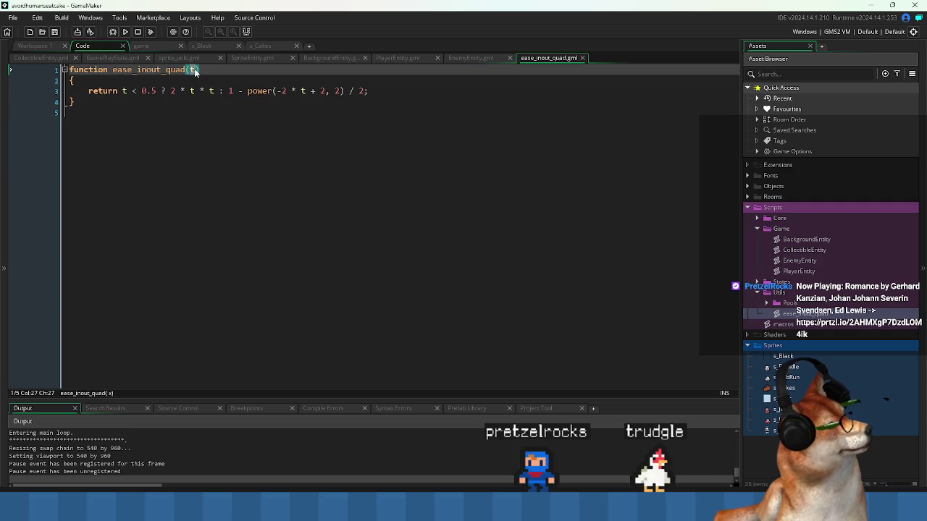
pyautogui.click(184, 149)
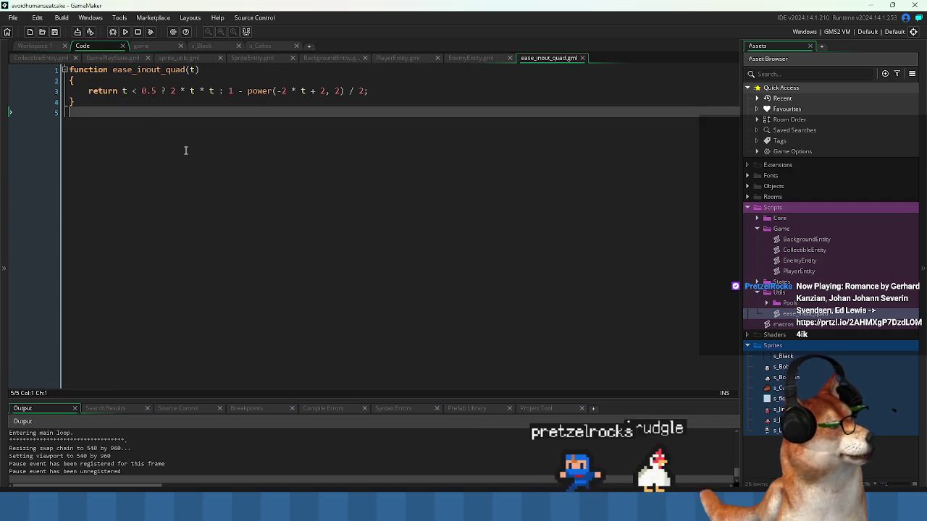
pyautogui.click(50, 62)
pyautogui.click(321, 266)
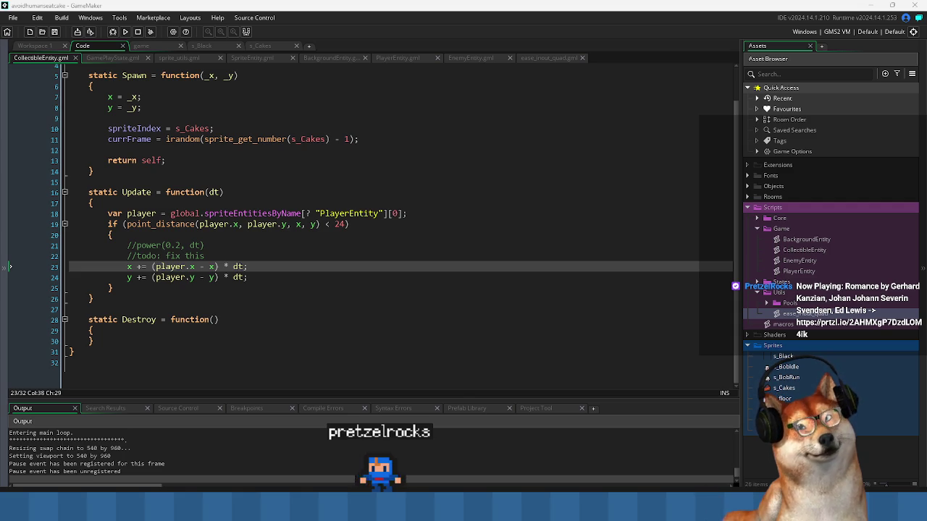
pyautogui.hotkey('alt', 'Tab')
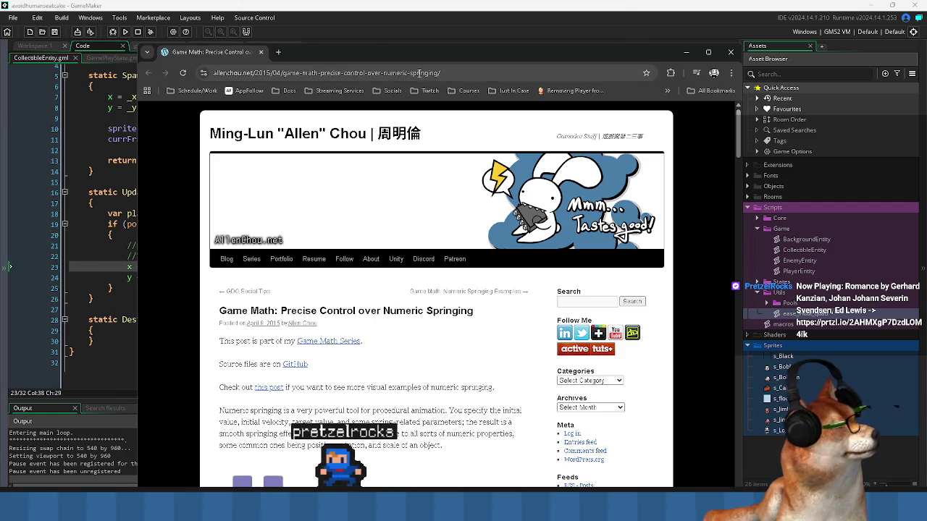
# Shift the Chrome window right and scroll through the numeric springing article.
pyautogui.moveTo(434, 52); pyautogui.dragTo(507, 30)
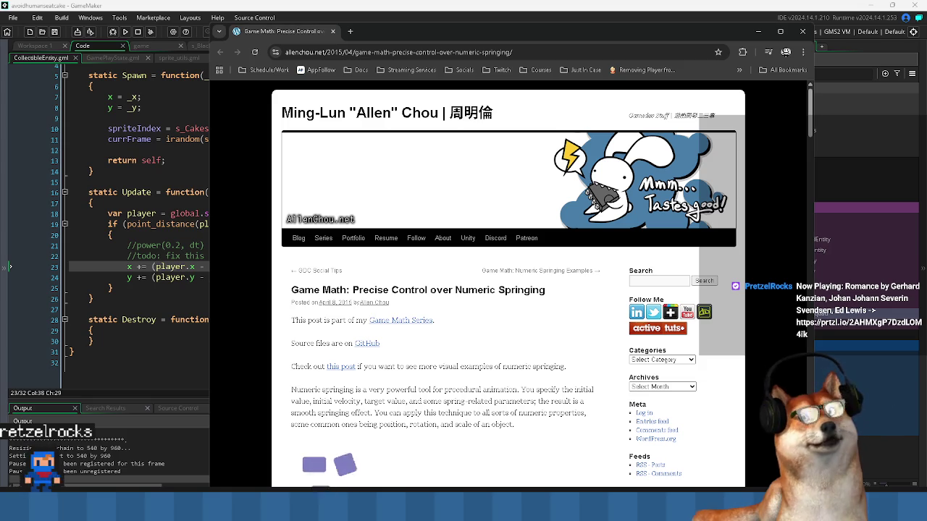
pyautogui.scroll(-2, 372, 300)
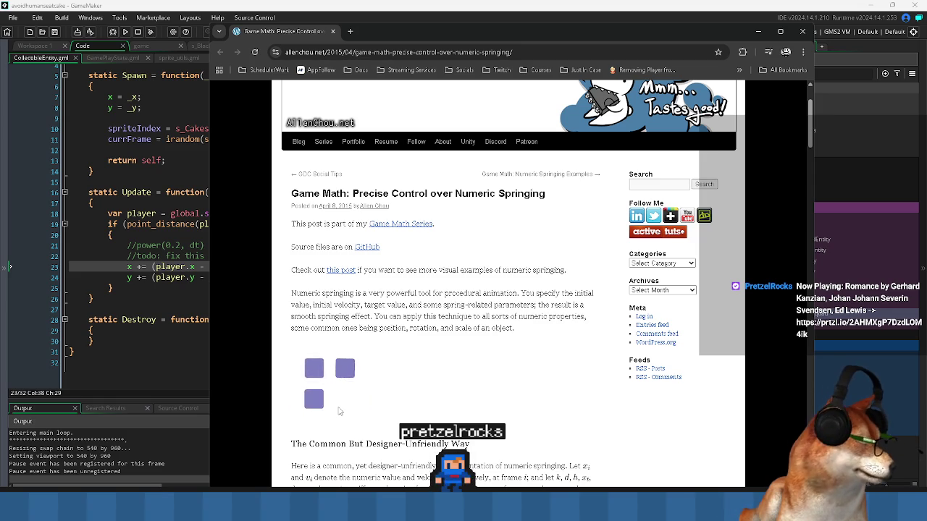
pyautogui.scroll(-3, 340, 411)
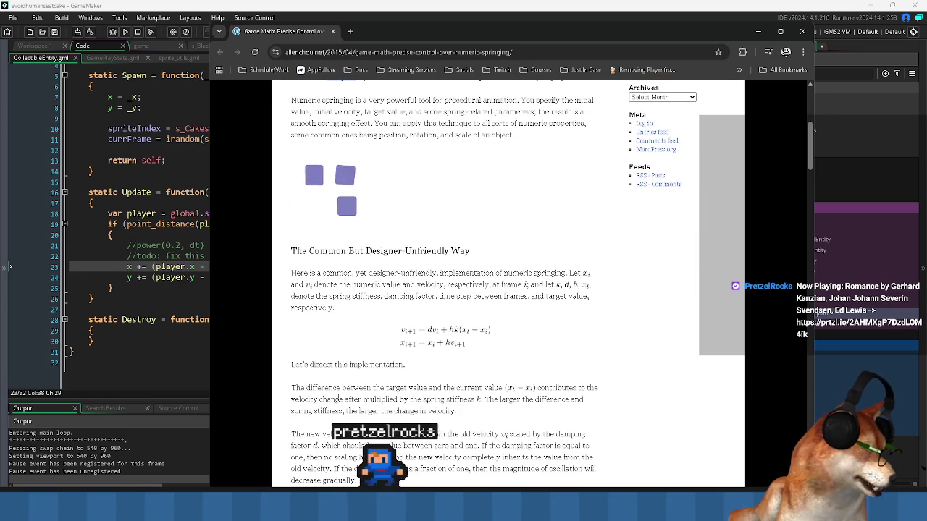
pyautogui.scroll(-4, 338, 399)
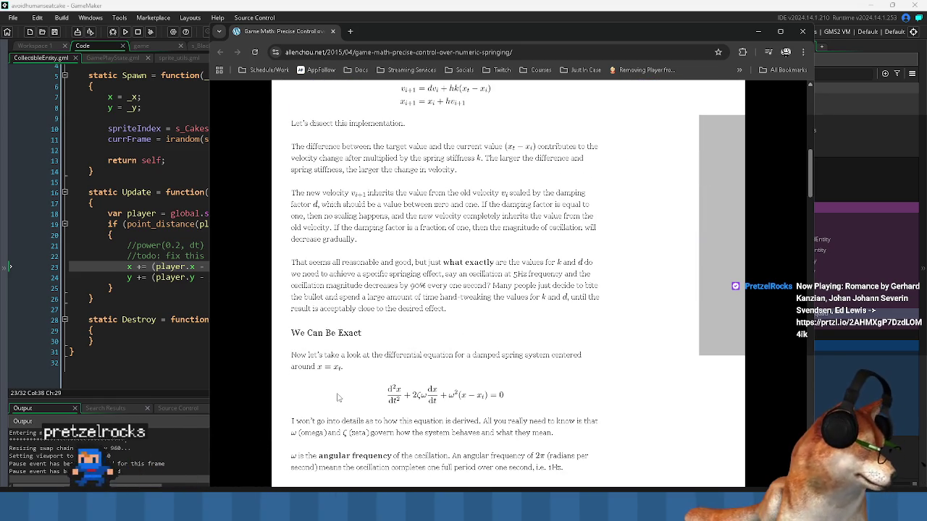
pyautogui.scroll(-4, 337, 397)
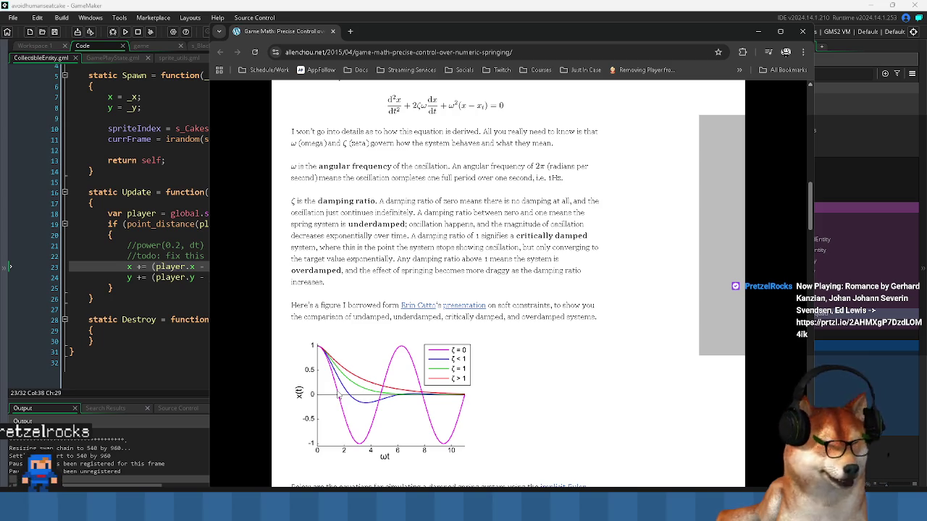
pyautogui.scroll(1, 338, 395)
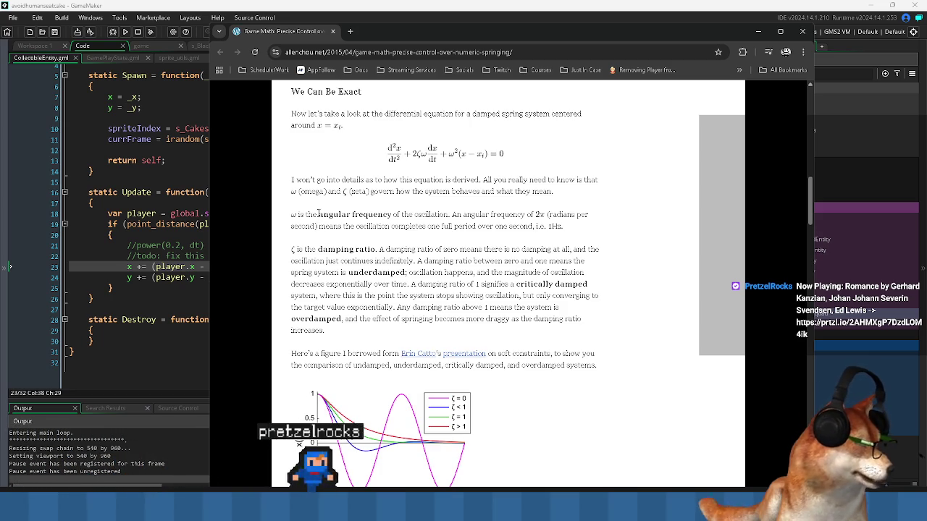
# Highlight the damping ratio paragraph and scroll down to the C++ Spring code sample.
pyautogui.moveTo(318, 249)
pyautogui.mouseDown()
pyautogui.moveTo(487, 262)
pyautogui.moveTo(537, 249)
pyautogui.moveTo(382, 262)
pyautogui.moveTo(586, 264)
pyautogui.moveTo(406, 268)
pyautogui.moveTo(510, 284)
pyautogui.moveTo(338, 295)
pyautogui.moveTo(387, 307)
pyautogui.moveTo(524, 307)
pyautogui.moveTo(353, 332)
pyautogui.mouseUp()
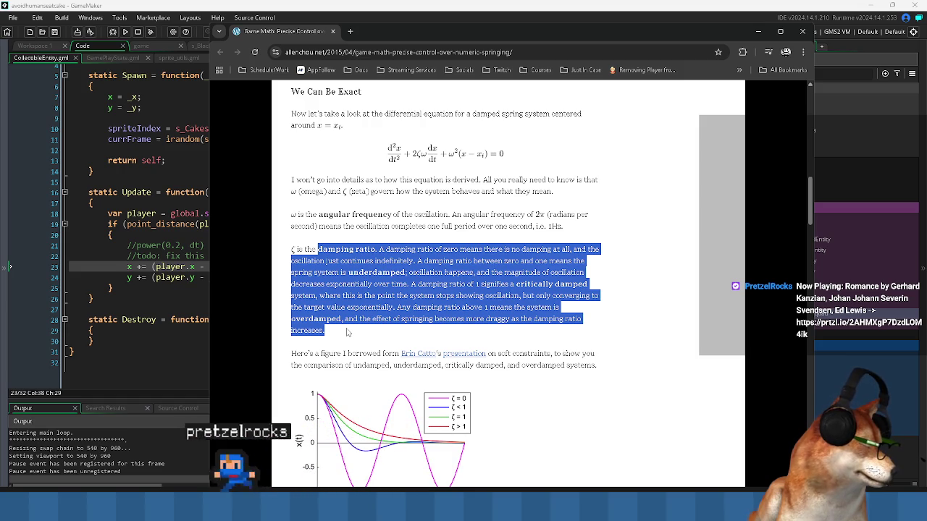
pyautogui.scroll(-4, 348, 332)
pyautogui.scroll(3, 355, 331)
pyautogui.scroll(-3, 357, 331)
pyautogui.scroll(-2, 357, 330)
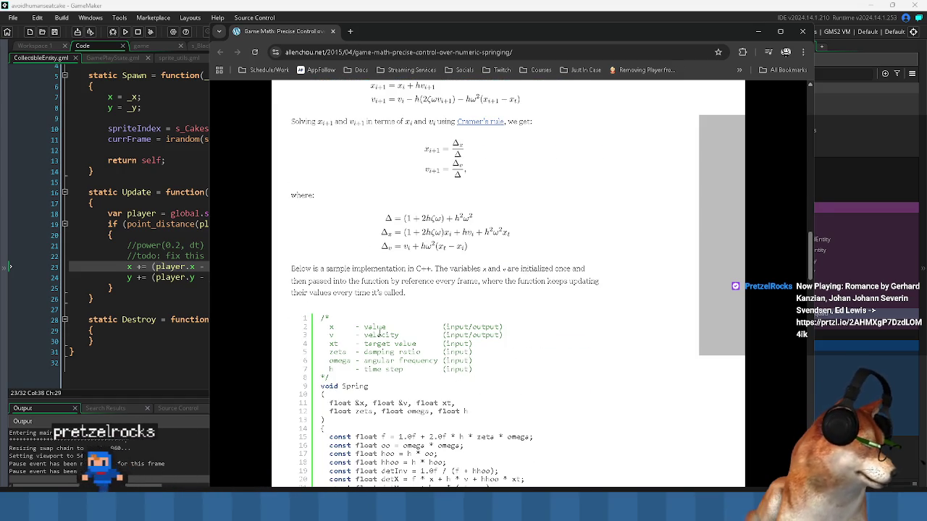
# Read further into the article, highlighting the variable descriptions in the spring code comment.
pyautogui.scroll(-2, 501, 368)
pyautogui.scroll(-2, 377, 334)
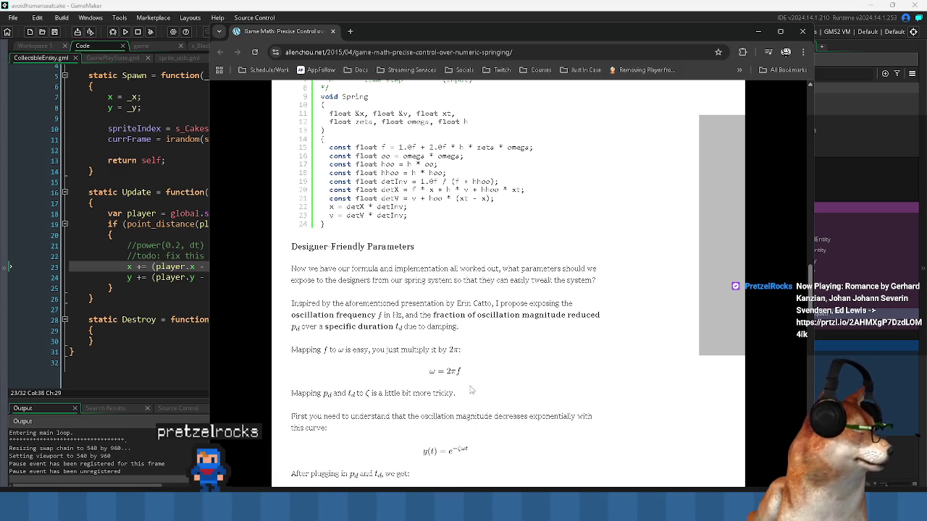
pyautogui.scroll(-2, 406, 336)
pyautogui.scroll(-8, 406, 336)
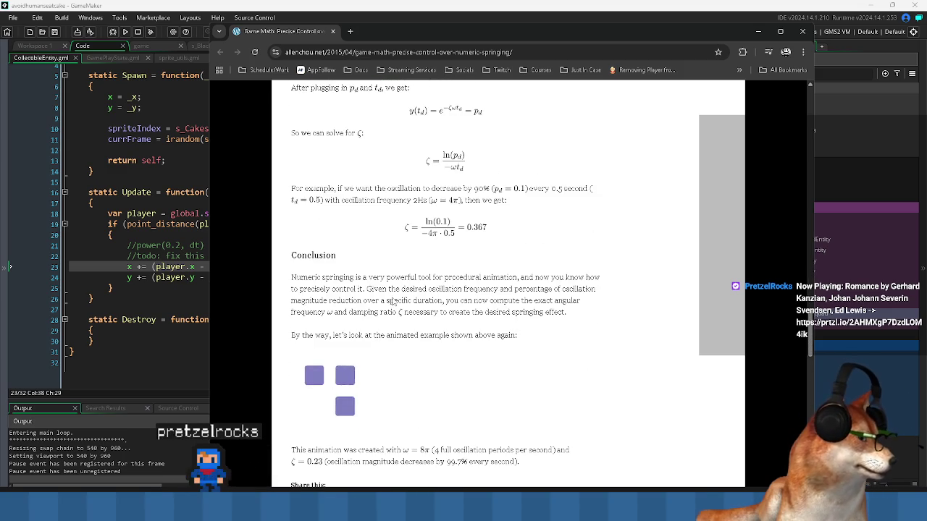
pyautogui.scroll(-4, 393, 298)
pyautogui.scroll(12, 457, 319)
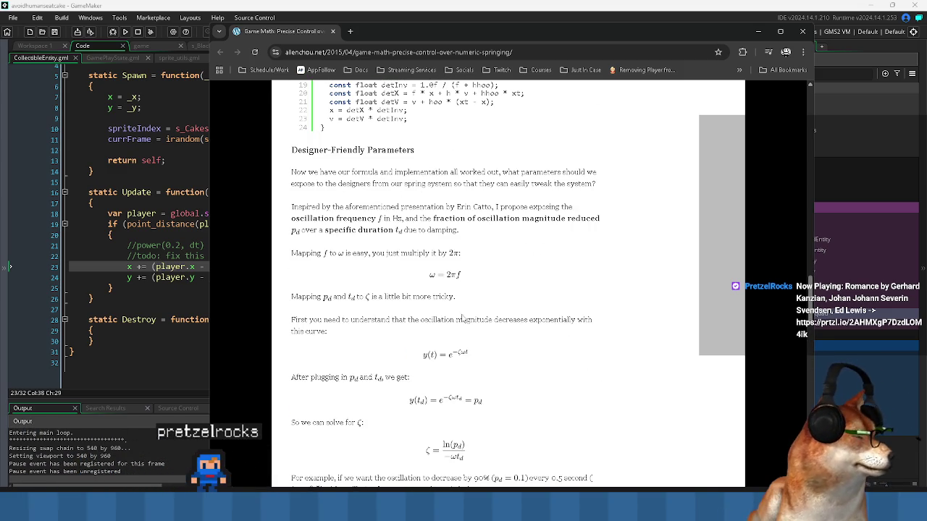
pyautogui.scroll(5, 461, 316)
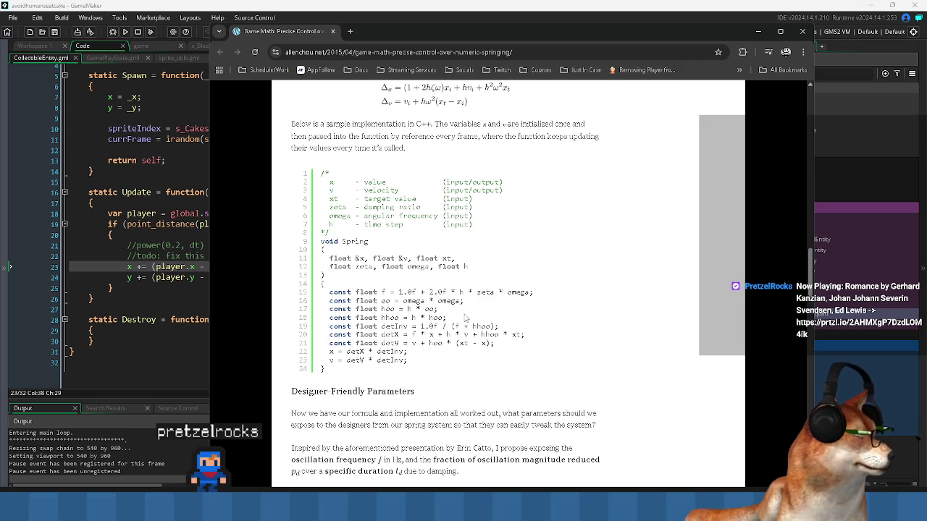
pyautogui.scroll(2, 465, 317)
pyautogui.moveTo(332, 278); pyautogui.dragTo(474, 321)
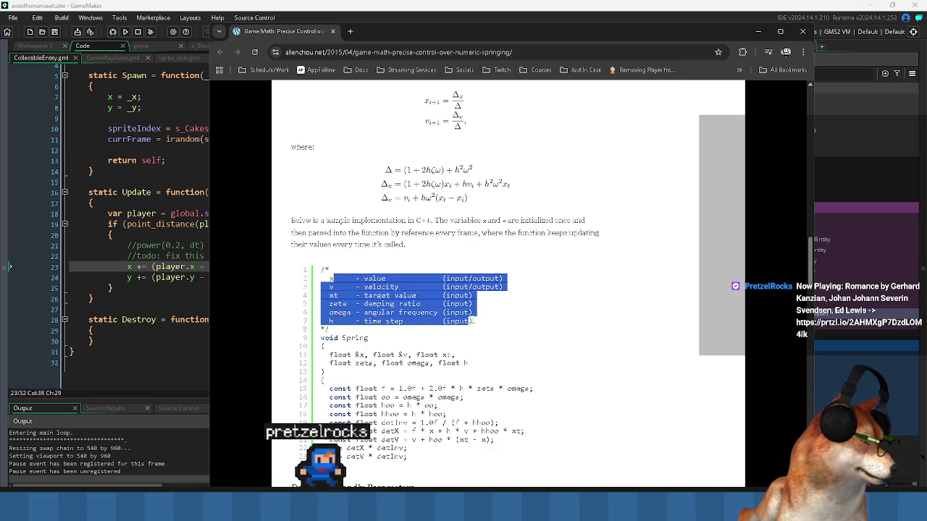
pyautogui.click(418, 304)
pyautogui.scroll(-2, 419, 304)
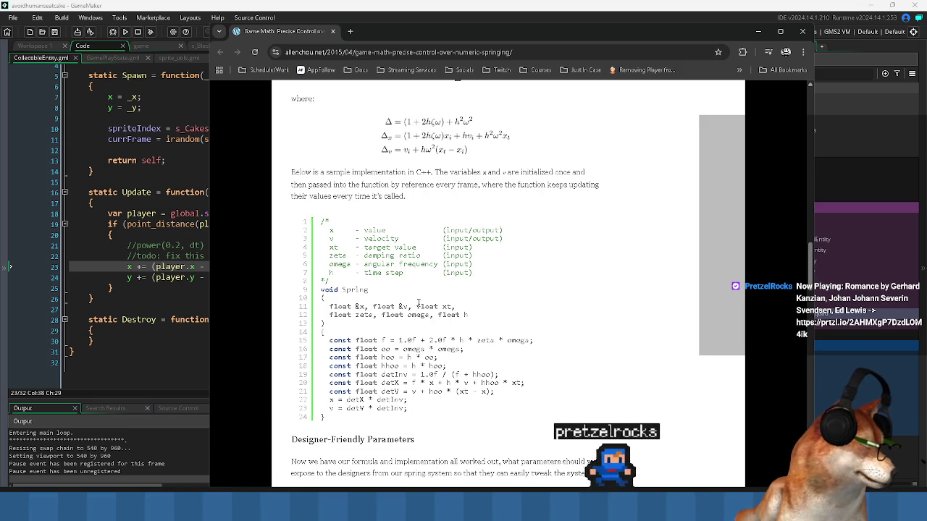
pyautogui.scroll(6, 422, 310)
pyautogui.scroll(3, 424, 310)
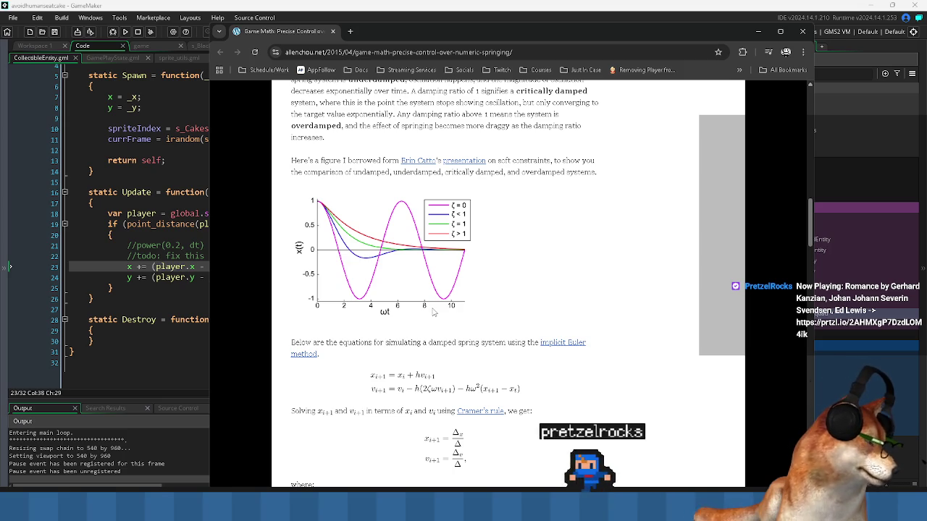
# Scroll the article back up and return to GameMaker's CollectibleEntity script.
pyautogui.scroll(-1, 433, 311)
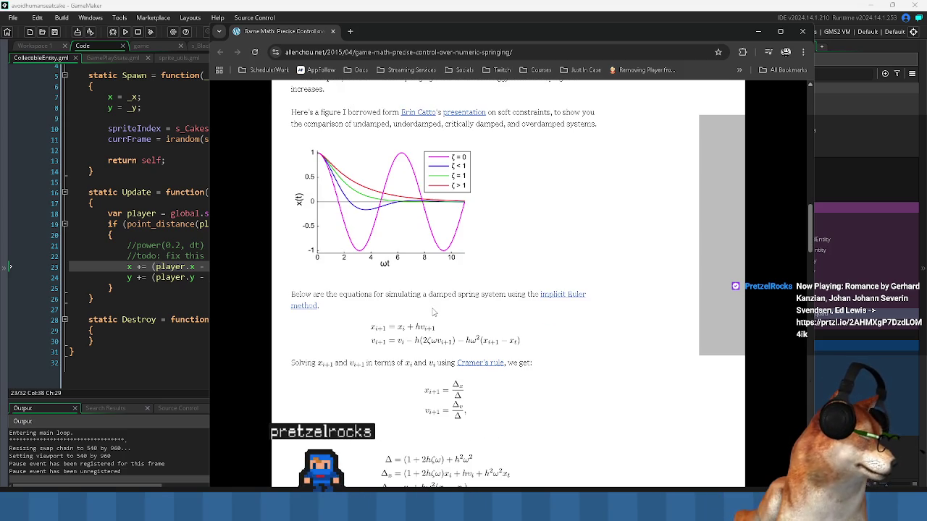
pyautogui.scroll(-2, 433, 311)
pyautogui.scroll(-1, 538, 351)
pyautogui.scroll(-4, 522, 363)
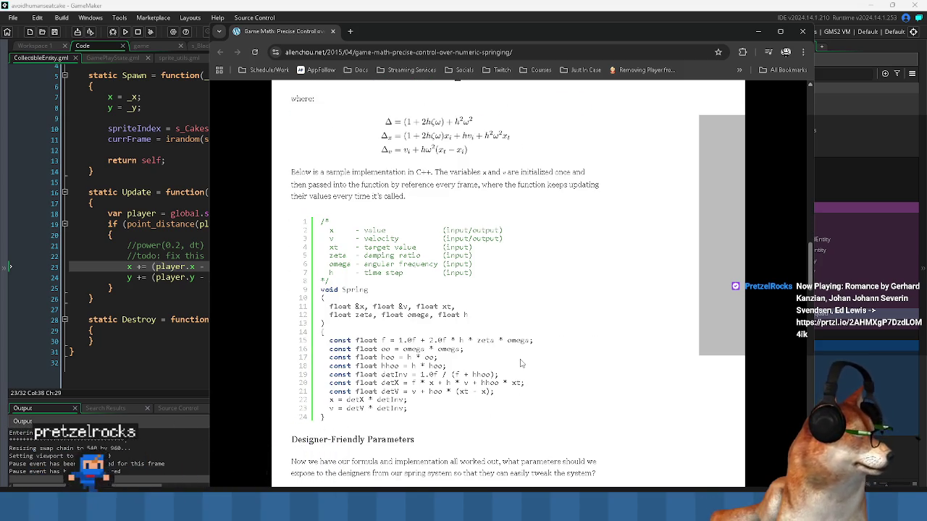
pyautogui.scroll(15, 518, 364)
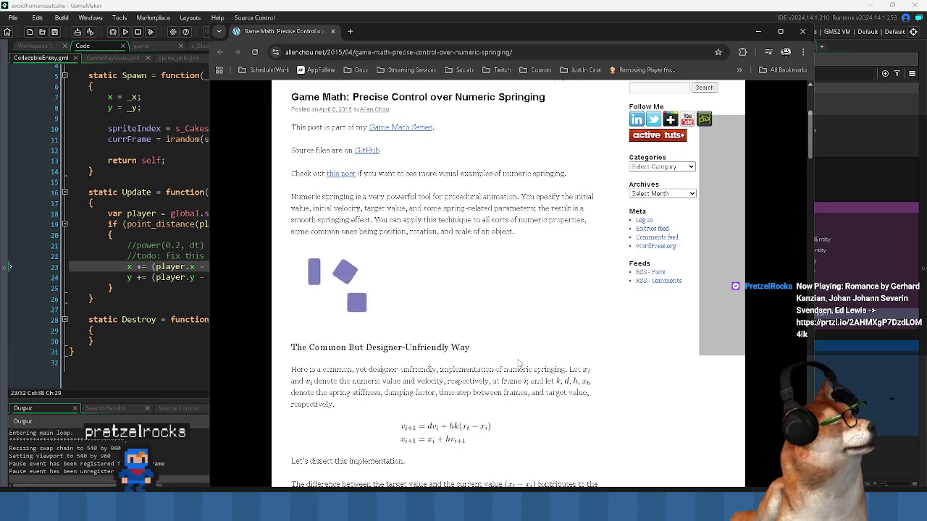
pyautogui.scroll(2, 518, 364)
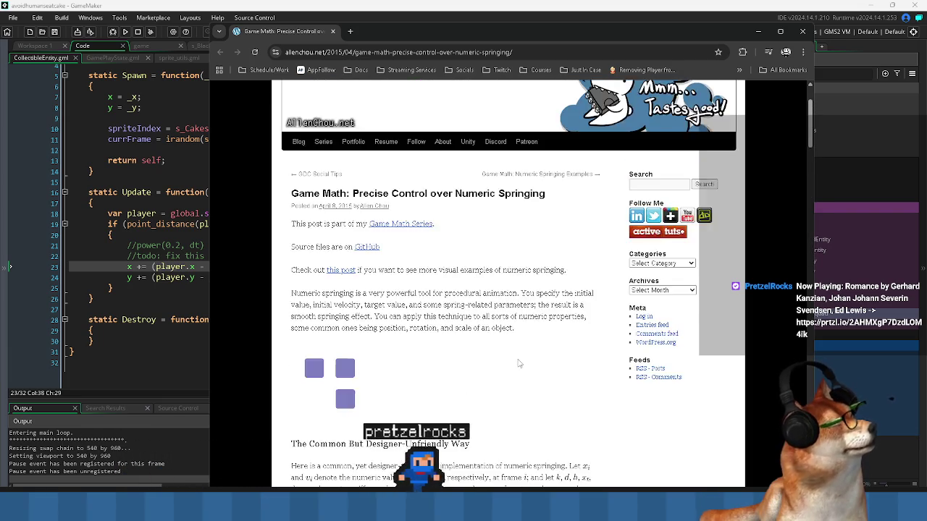
pyautogui.scroll(1, 518, 363)
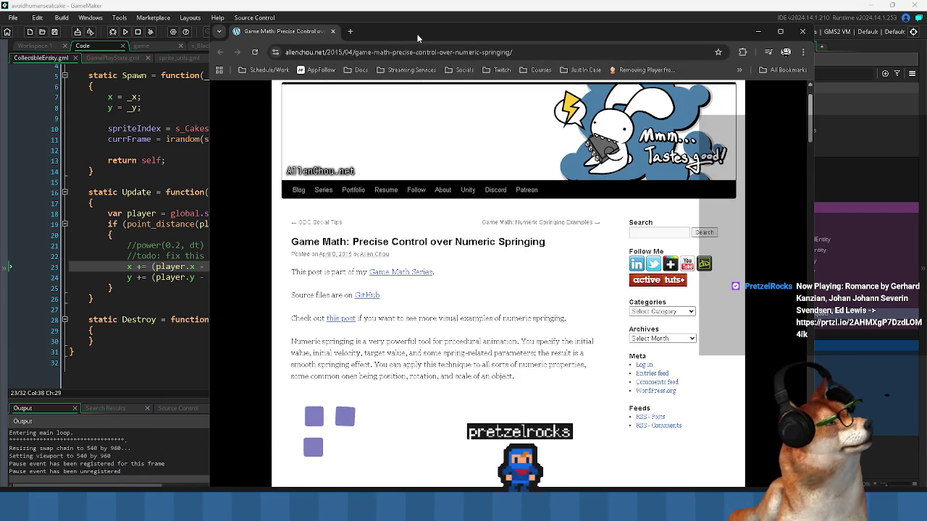
pyautogui.hotkey('alt', 'Tab')
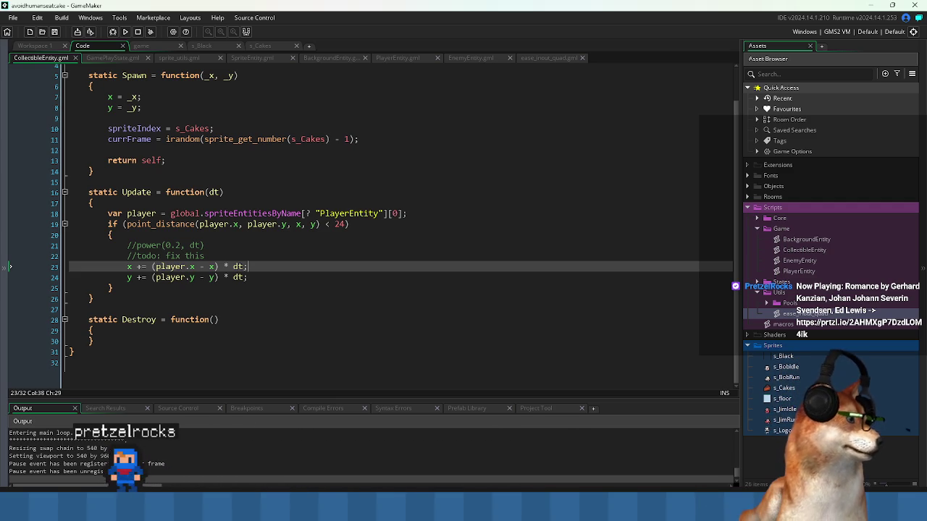
pyautogui.scroll(2, 269, 286)
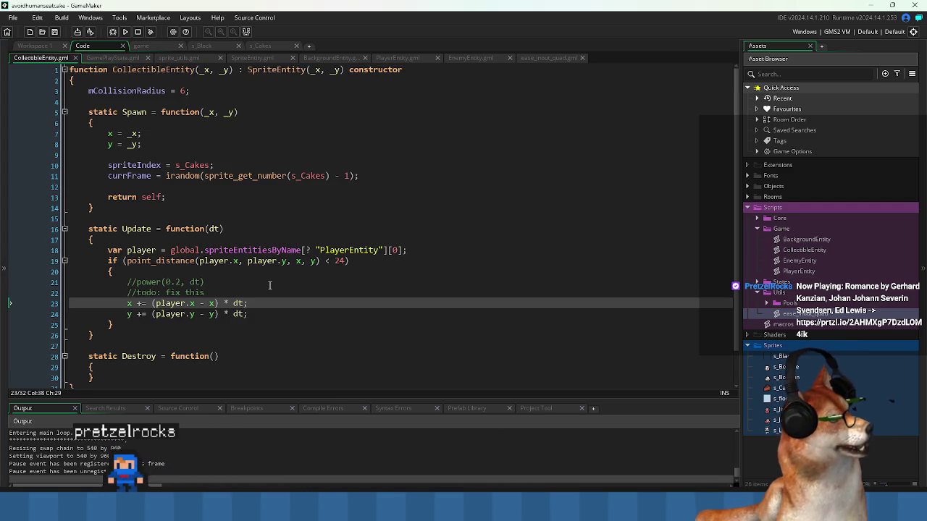
pyautogui.click(286, 95)
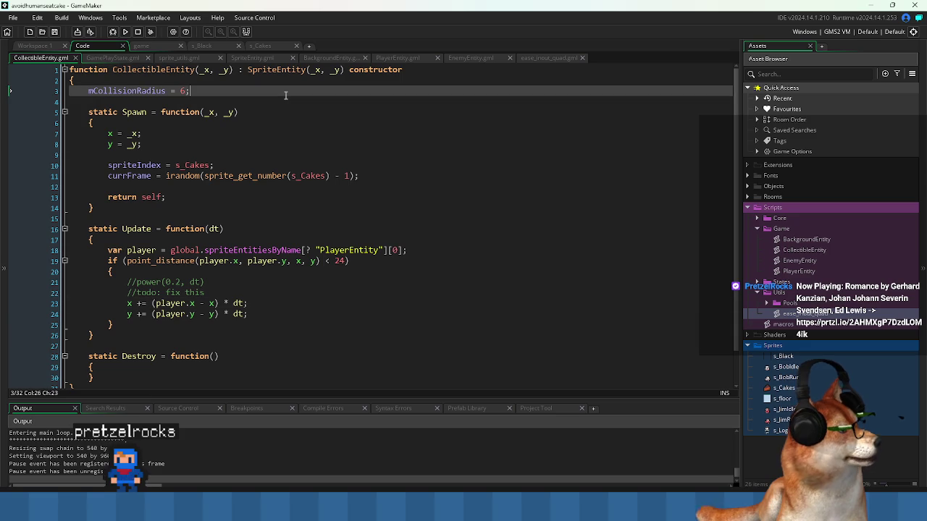
pyautogui.click(274, 312)
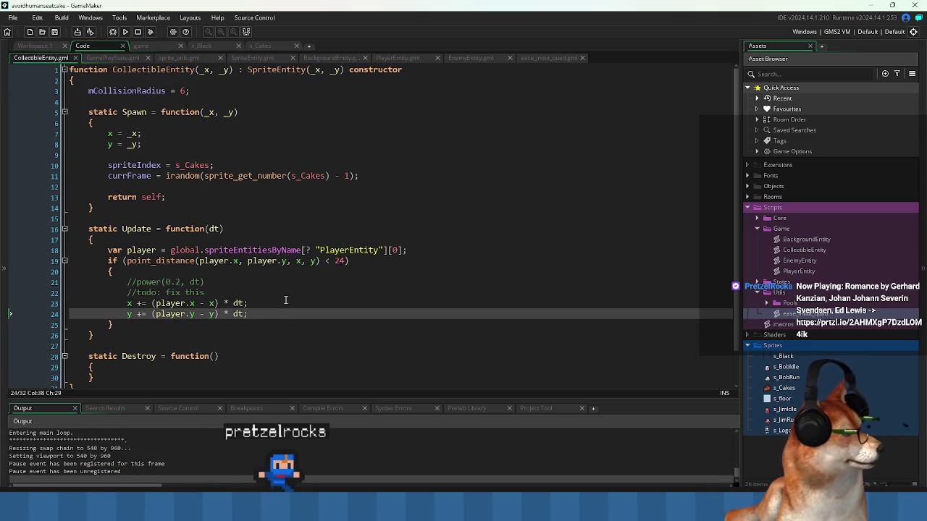
pyautogui.keyDown('shift'); pyautogui.click(150, 304); pyautogui.keyUp('shift')
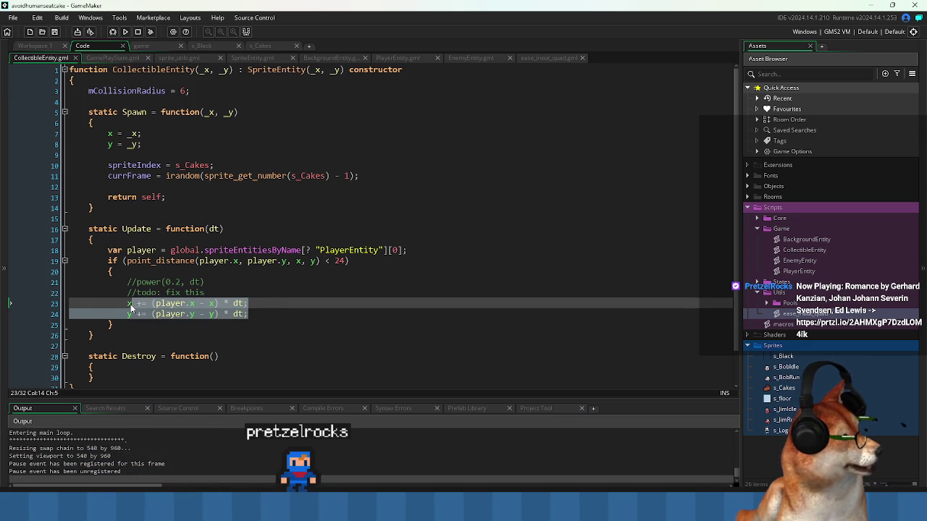
pyautogui.click(131, 308)
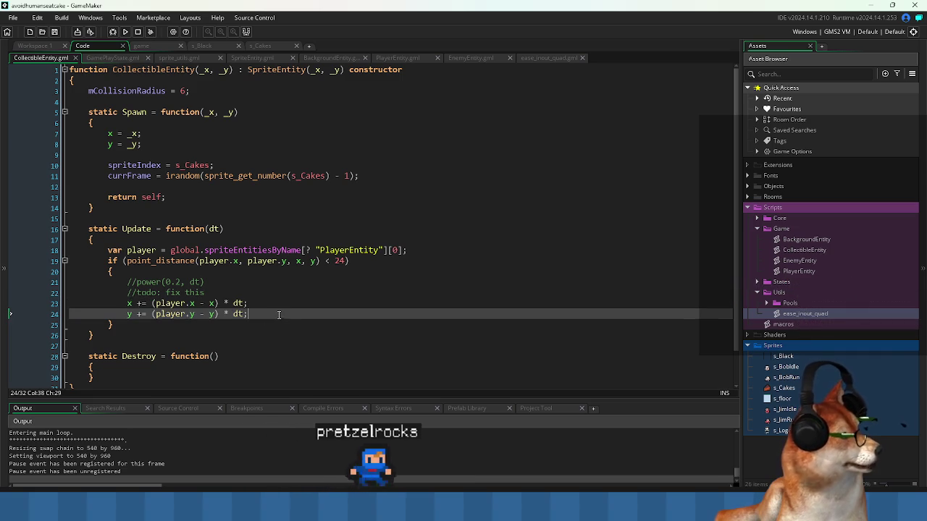
pyautogui.keyDown('shift'); pyautogui.click(126, 308); pyautogui.keyUp('shift')
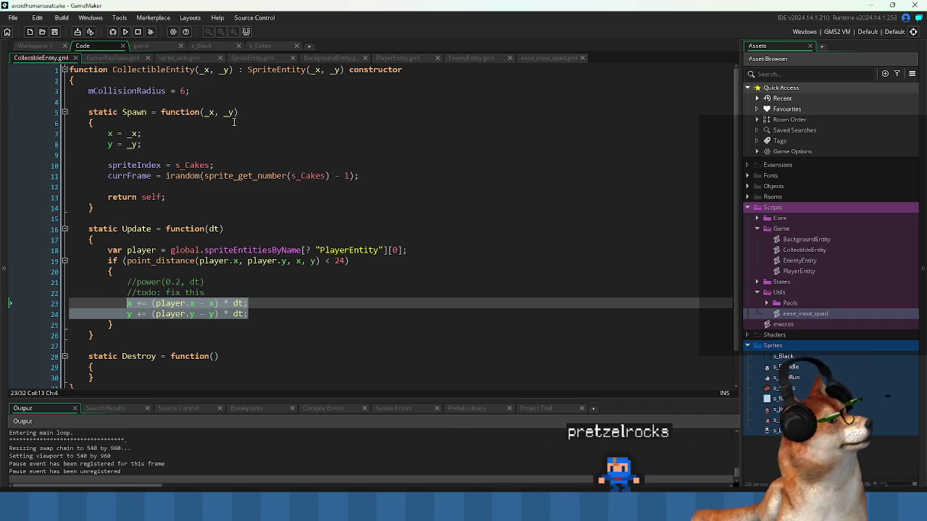
pyautogui.click(230, 97)
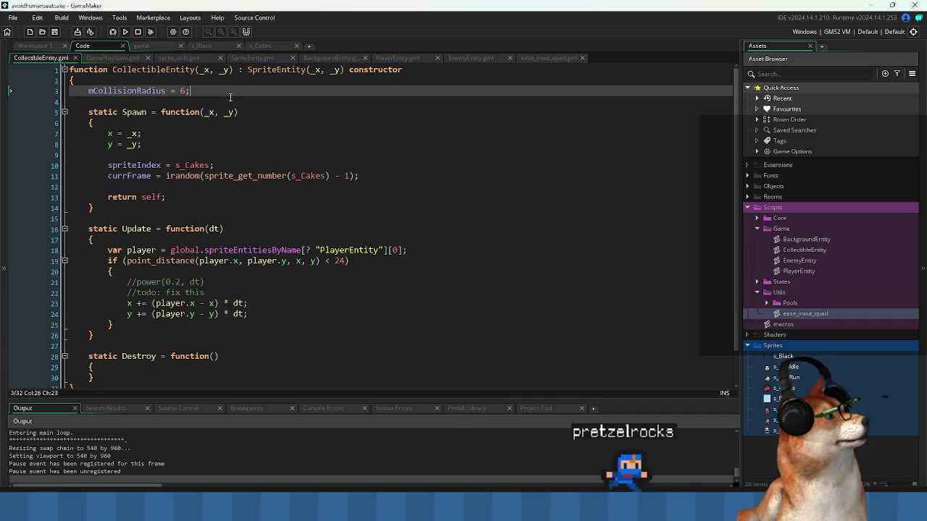
# Add mAccelX = 0 and mAccelY = 0 fields to the constructor, save, and review Update's movement code.
pyautogui.press('Return')
pyautogui.press('Up')
pyautogui.write('mAcc')
pyautogui.press('BackSpace')
pyautogui.press('BackSpace')
pyautogui.press('BackSpace')
pyautogui.write('mAccelX =')
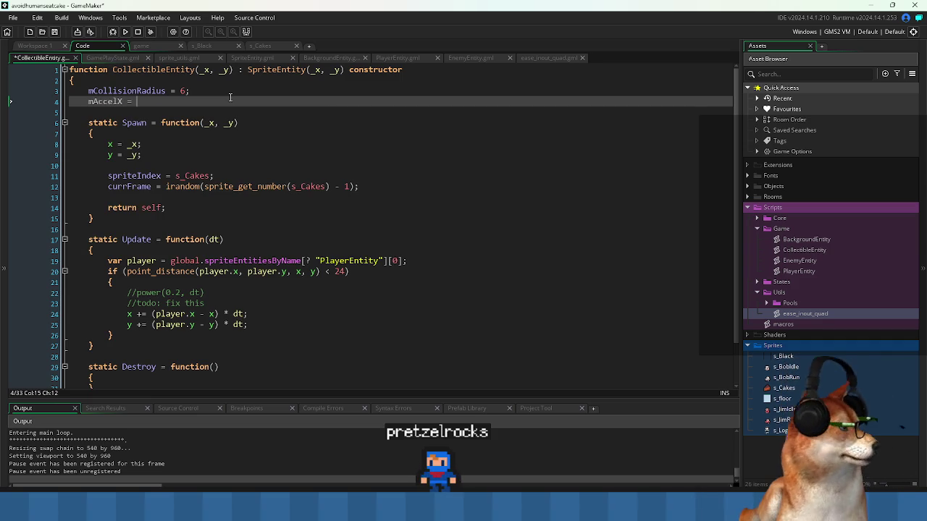
pyautogui.write('0;')
pyautogui.press('Home')
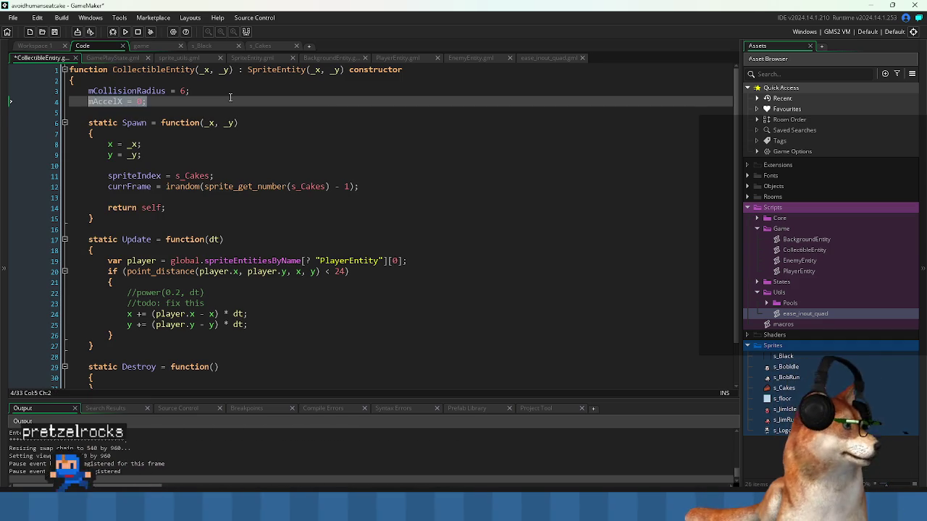
pyautogui.hotkey('ctrl', 'd')
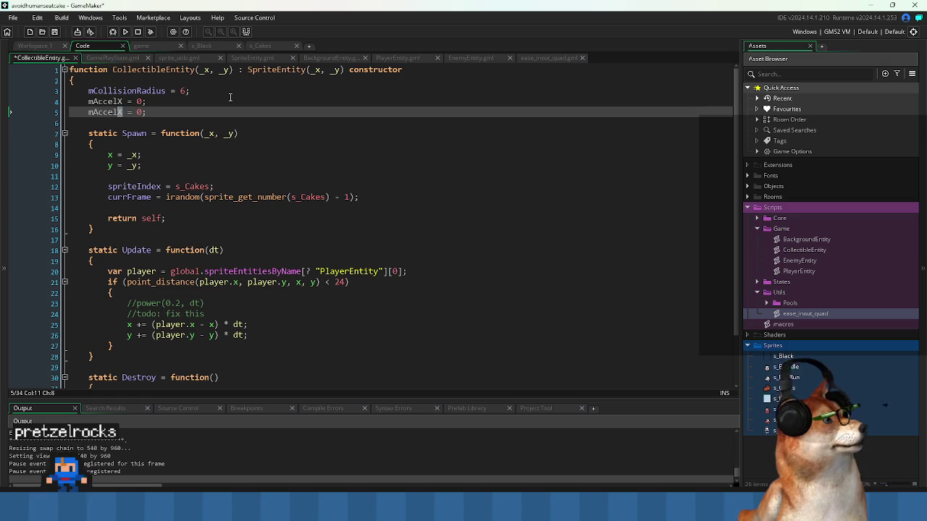
pyautogui.press('Up')
pyautogui.hotkey('ctrl', 's')
pyautogui.press('Down')
pyautogui.press('Down')
pyautogui.press('Down')
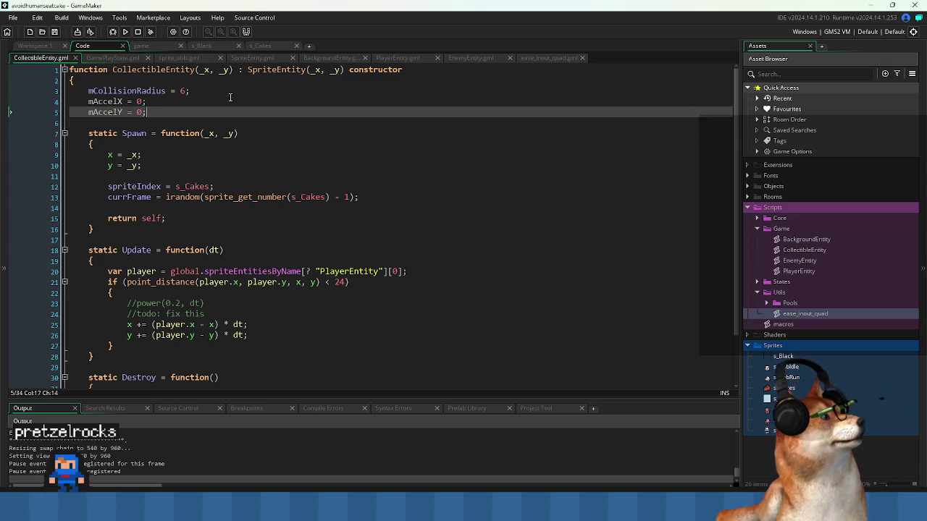
pyautogui.press('End')
pyautogui.press('Down')
pyautogui.press('Down')
pyautogui.press('Down')
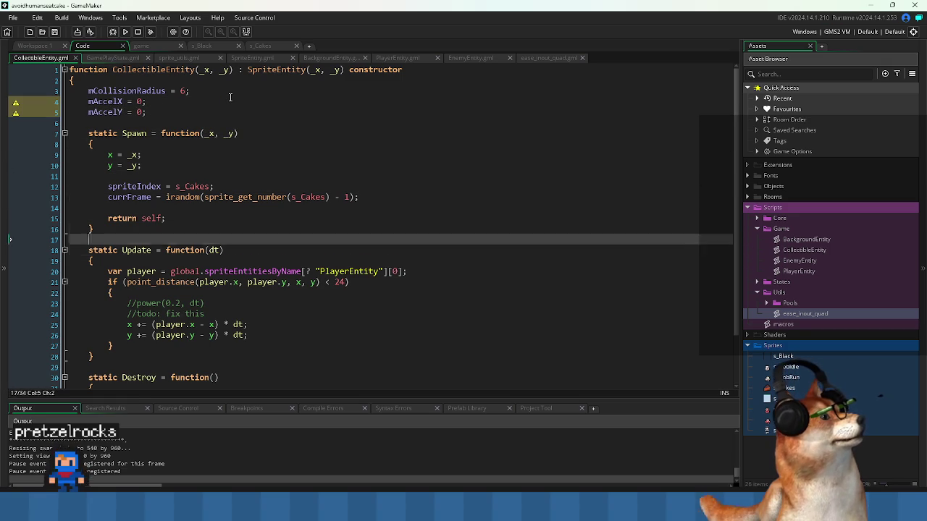
pyautogui.press('Right')
pyautogui.press('Right')
pyautogui.press('Right')
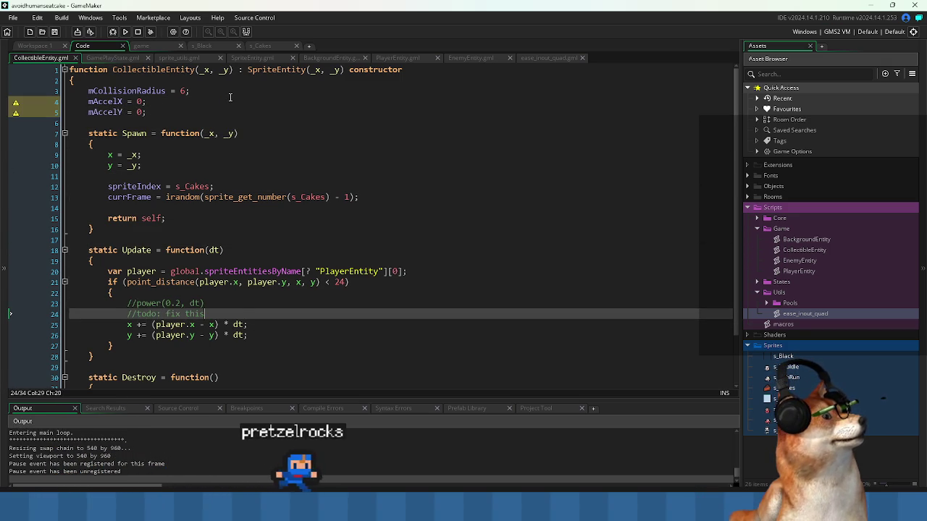
pyautogui.press('Down')
pyautogui.press('Home')
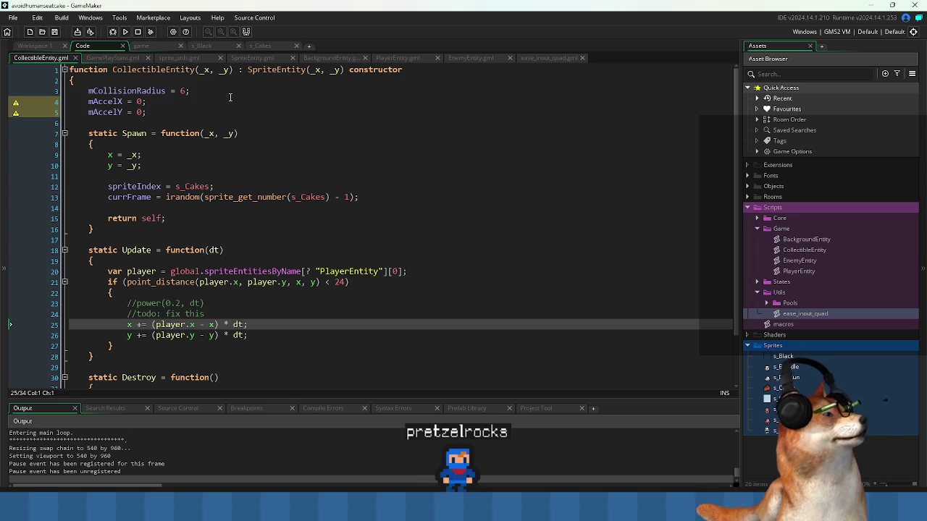
pyautogui.press('Up')
pyautogui.press('Up')
pyautogui.press('Up')
pyautogui.press('Up')
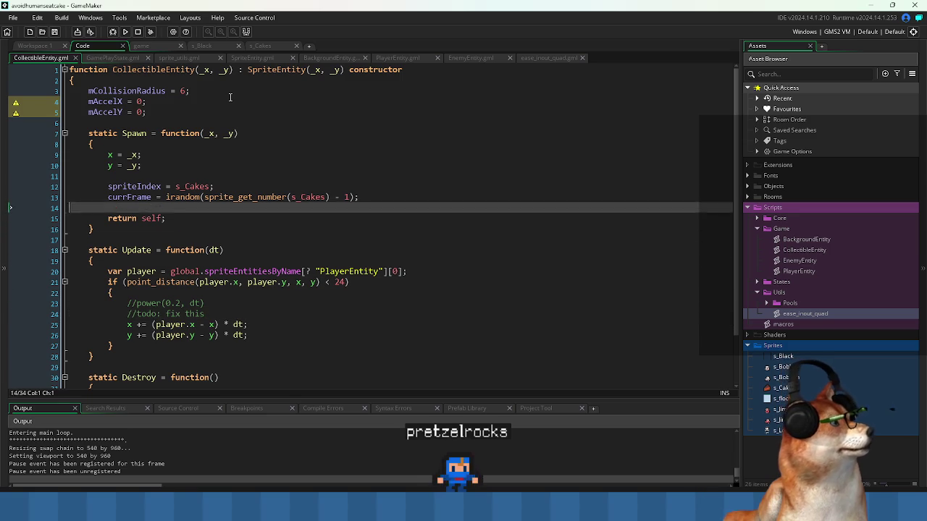
# Add mVelX = 0 and mVelY = 0 fields below the acceleration fields and save.
pyautogui.press('End')
pyautogui.press('Return')
pyautogui.press('Down')
pyautogui.press('Down')
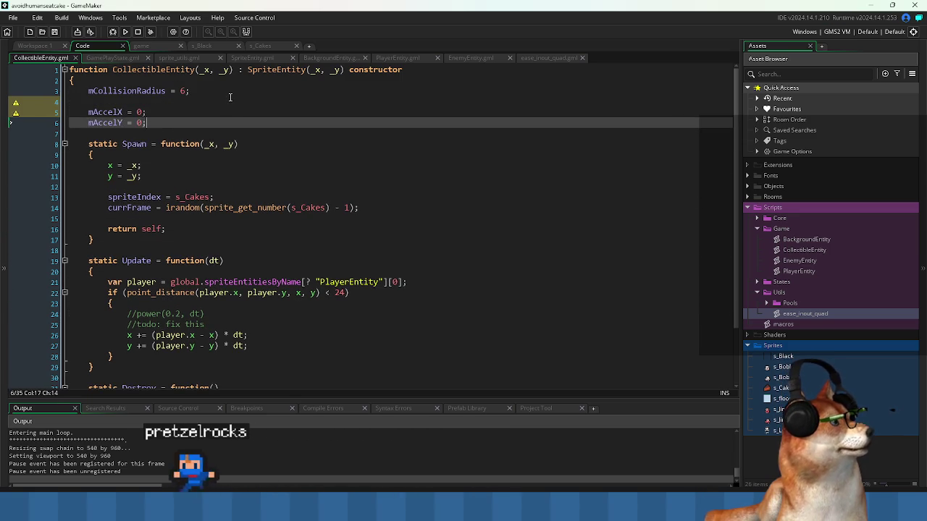
pyautogui.press('End')
pyautogui.press('Return')
pyautogui.write('m')
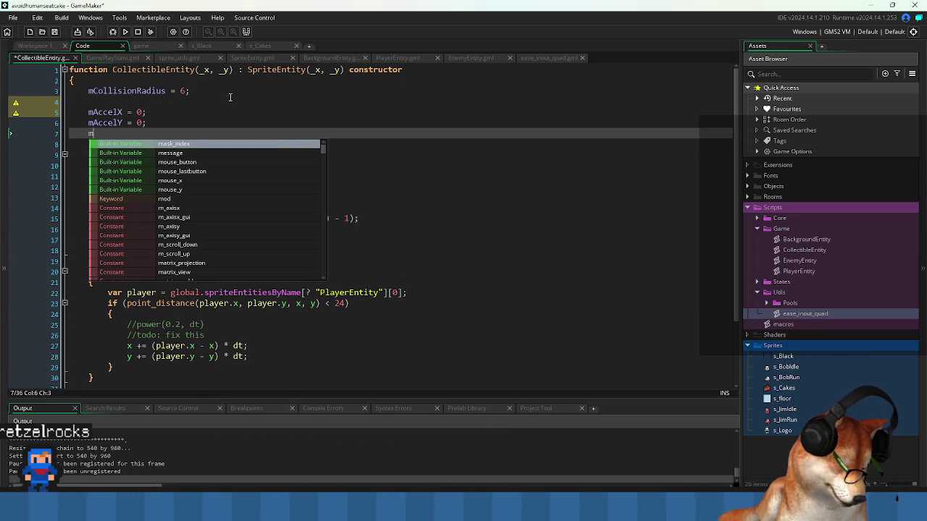
pyautogui.write('Vex')
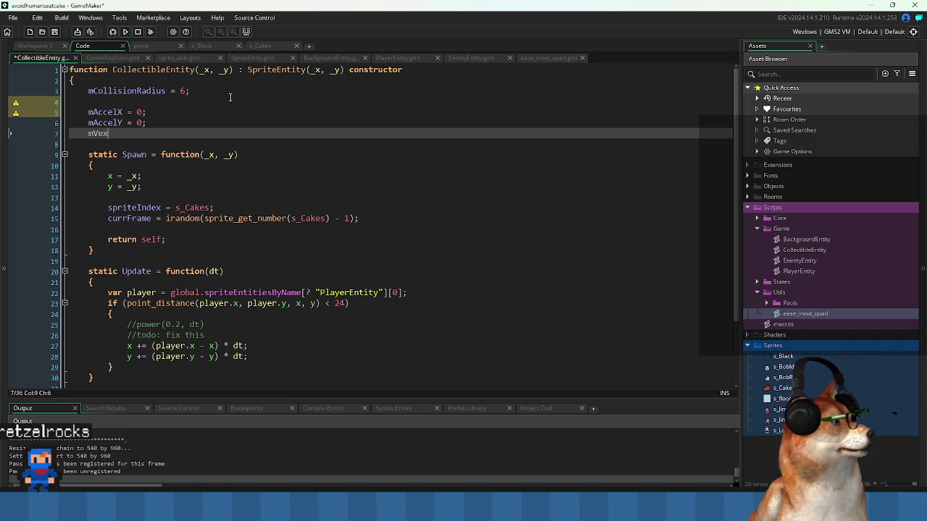
pyautogui.press('BackSpace')
pyautogui.write('lX = 0')
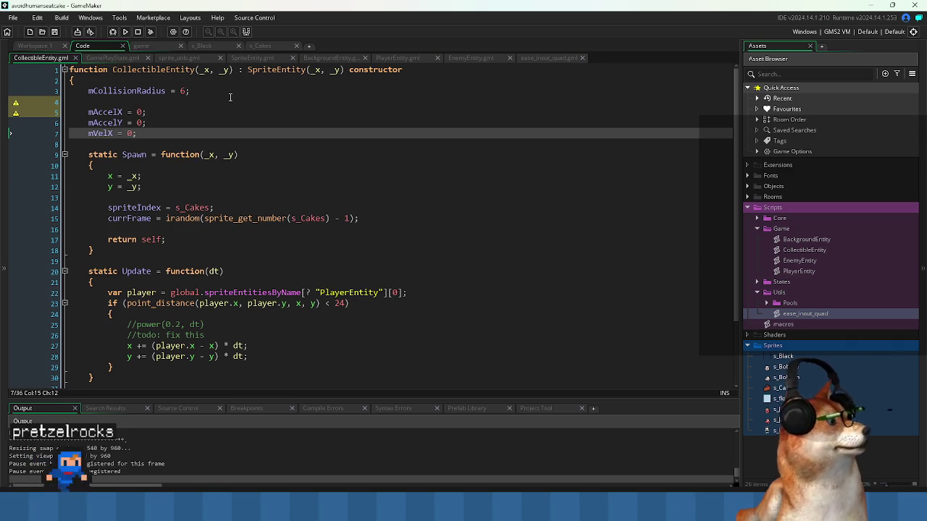
pyautogui.write(';')
pyautogui.hotkey('ctrl', 'd')
pyautogui.press('Left')
pyautogui.press('Left')
pyautogui.press('Left')
pyautogui.press('BackSpace')
pyautogui.write('Y')
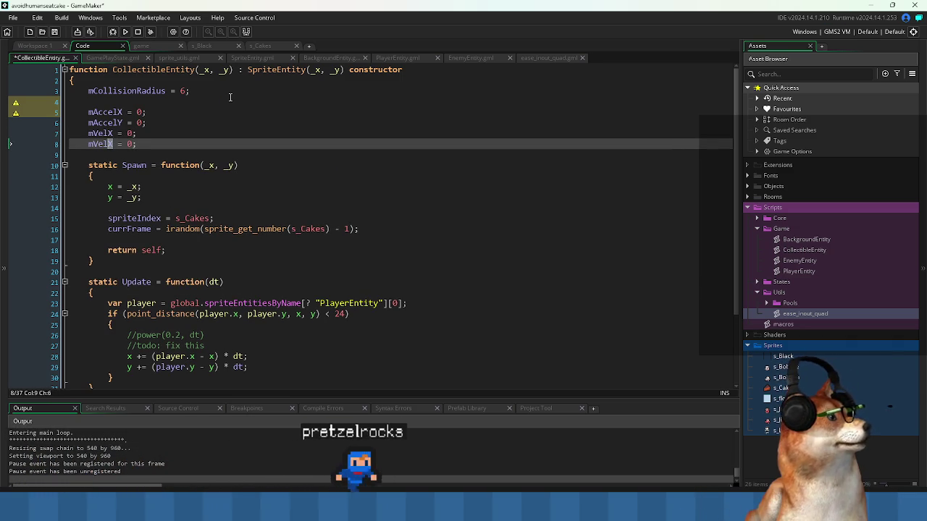
pyautogui.press('Up')
pyautogui.press('Up')
pyautogui.press('Up')
pyautogui.press('End')
pyautogui.press('Down')
pyautogui.hotkey('ctrl', 's')
# Delete the mAccelX and mAccelY fields, keeping only the velocity fields.
pyautogui.press('Down')
pyautogui.press('Down')
pyautogui.press('Down')
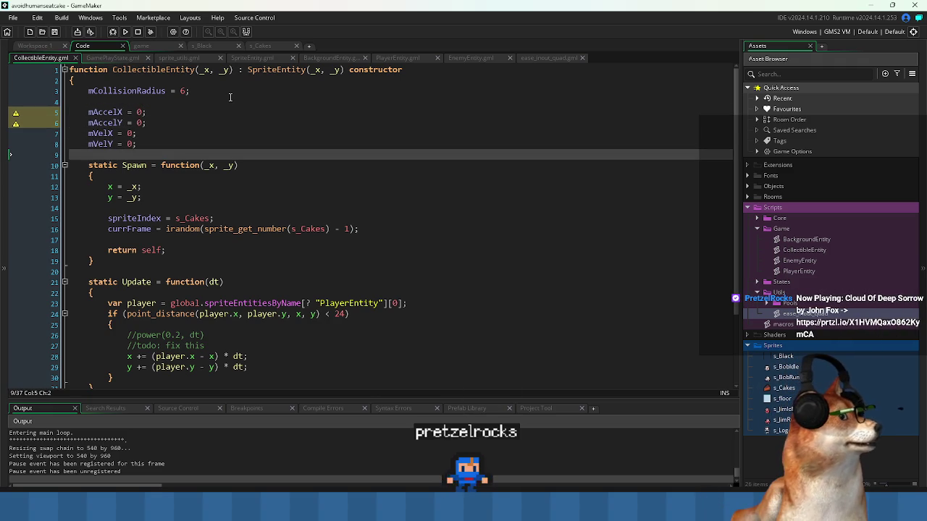
pyautogui.press('Up')
pyautogui.press('Up')
pyautogui.press('Up')
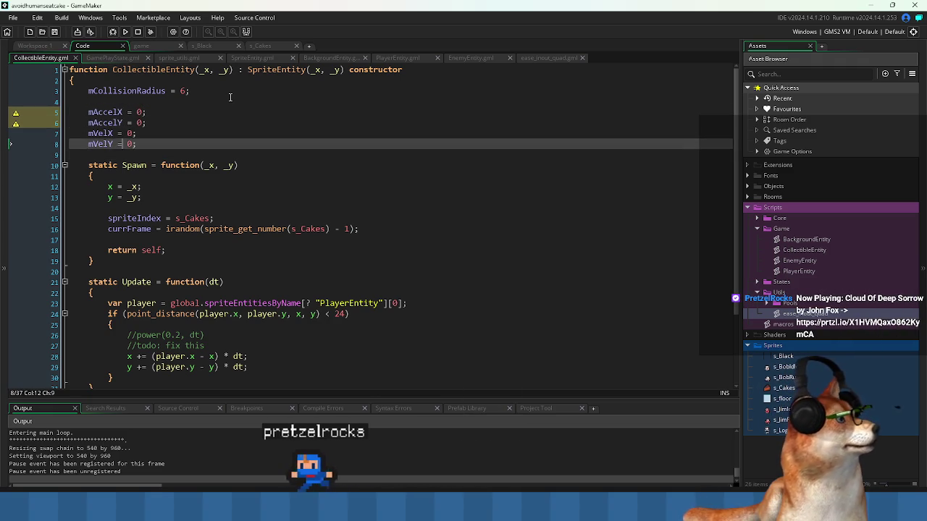
pyautogui.press('End')
pyautogui.hotkey('shift', 'Up')
pyautogui.press('Delete')
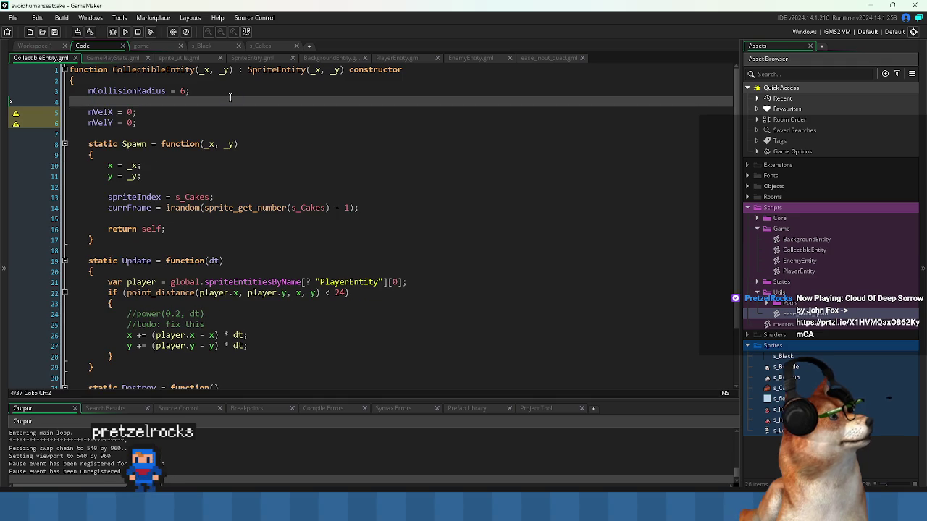
pyautogui.press('Down')
pyautogui.hotkey('ctrl', 'Right')
pyautogui.press('Down')
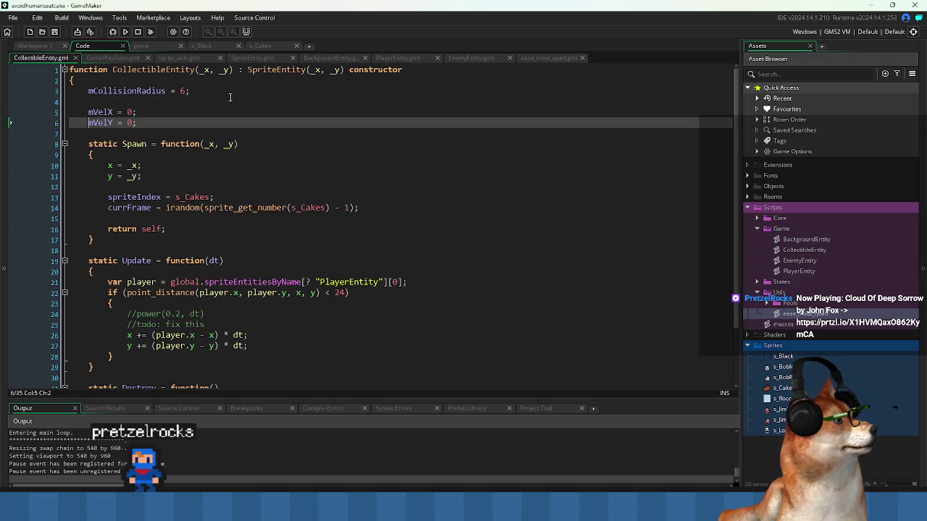
# Insert the mSpeed = 0 field on a new line above mVelX.
pyautogui.press('Down')
pyautogui.press('Down')
pyautogui.press('Down')
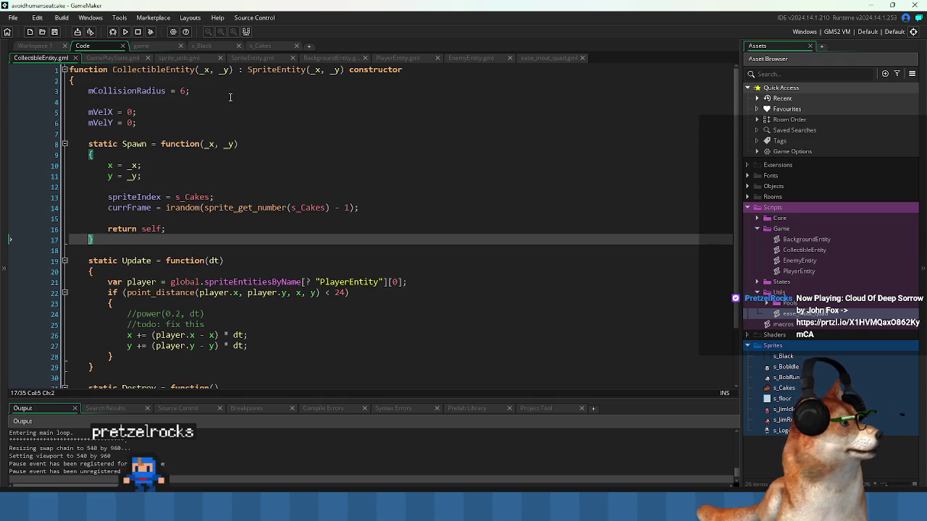
pyautogui.press('Up')
pyautogui.press('Up')
pyautogui.press('Up')
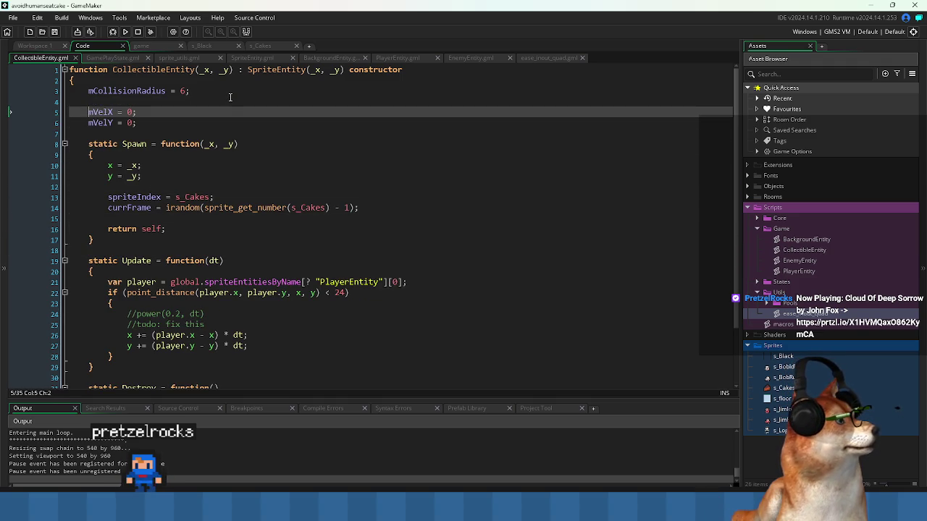
pyautogui.hotkey('ctrl', 'shift', 'Right')
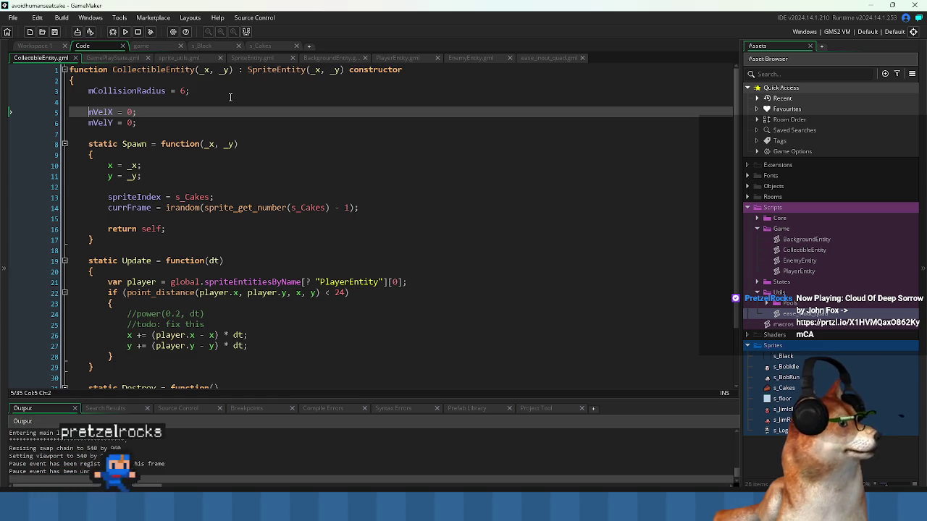
pyautogui.press('Left')
pyautogui.press('Return')
pyautogui.press('Up')
pyautogui.write('mSpeed')
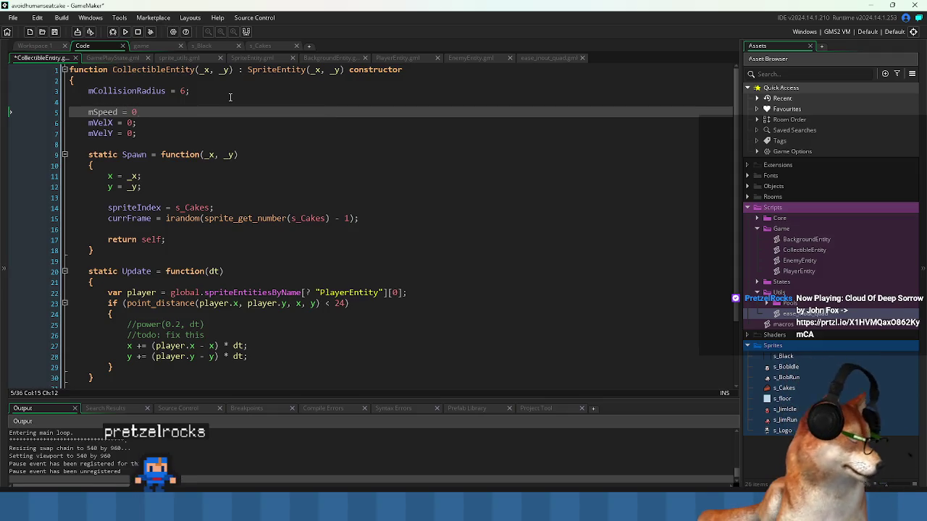
pyautogui.press('Home')
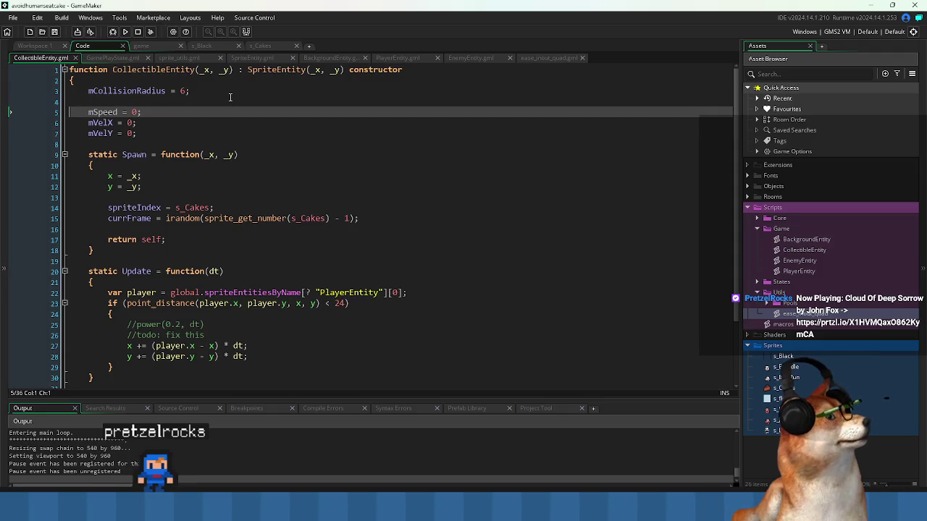
pyautogui.press('Down')
pyautogui.press('Down')
pyautogui.press('Down')
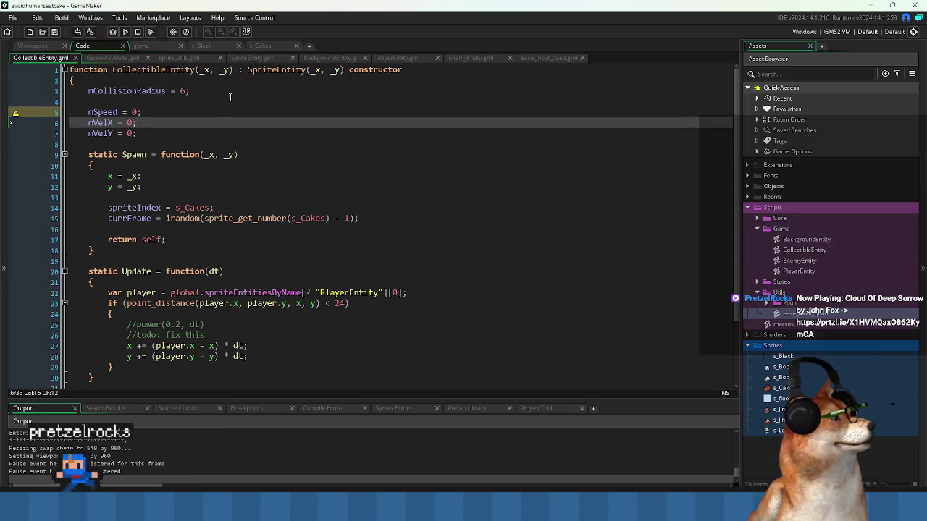
pyautogui.press('Down')
pyautogui.press('Down')
pyautogui.press('Down')
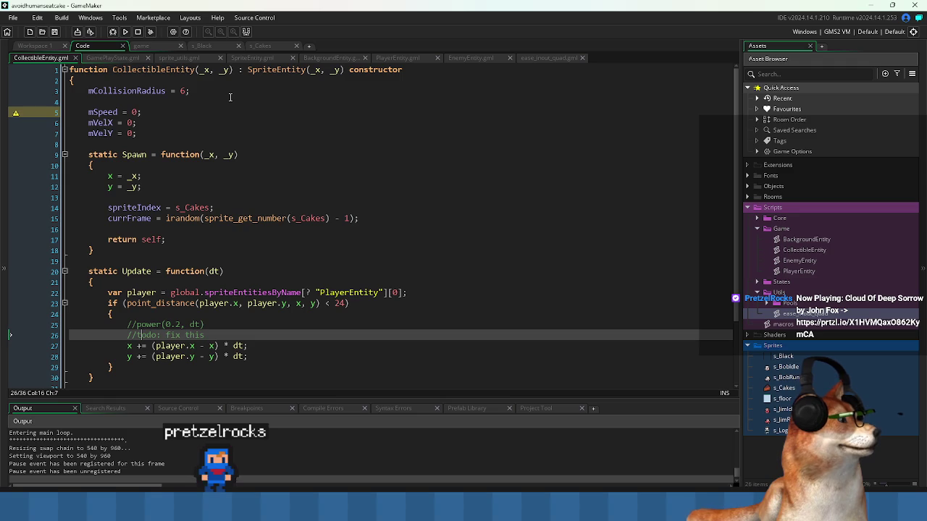
# Add mSpeed += dt; to Update and delete the //power and //todo comment lines.
pyautogui.press('Return')
pyautogui.write('mSpeed +=')
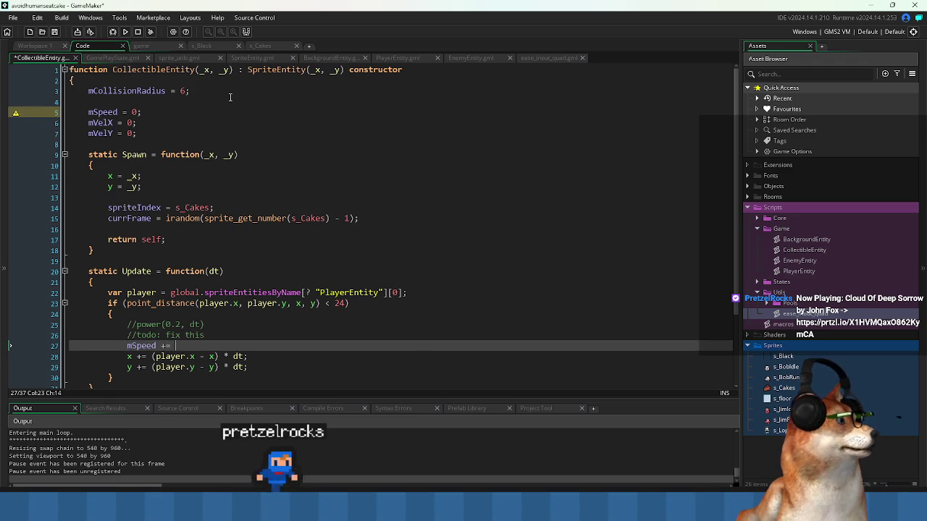
pyautogui.write(' dt;')
pyautogui.press('Up')
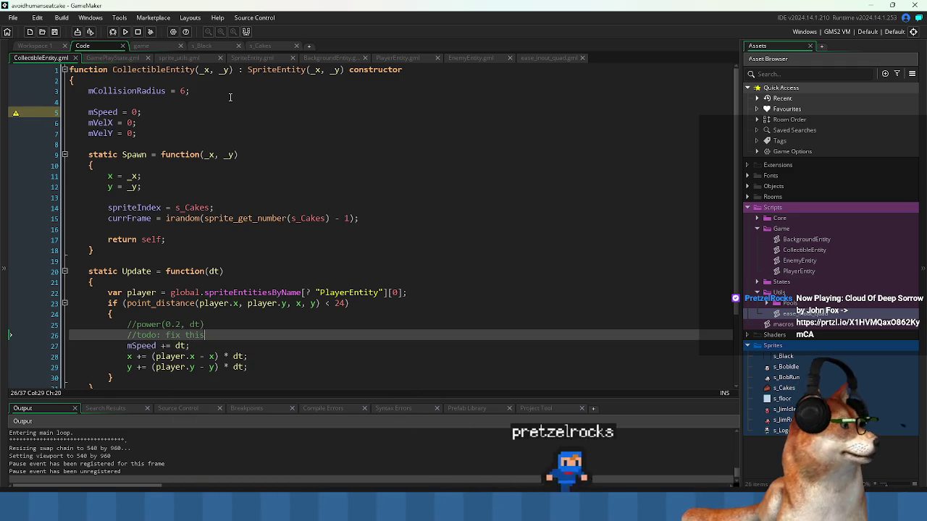
pyautogui.press('Down')
pyautogui.press('Return')
pyautogui.press('Up')
pyautogui.press('Up')
pyautogui.hotkey('shift', 'Up')
pyautogui.hotkey('shift', 'Up')
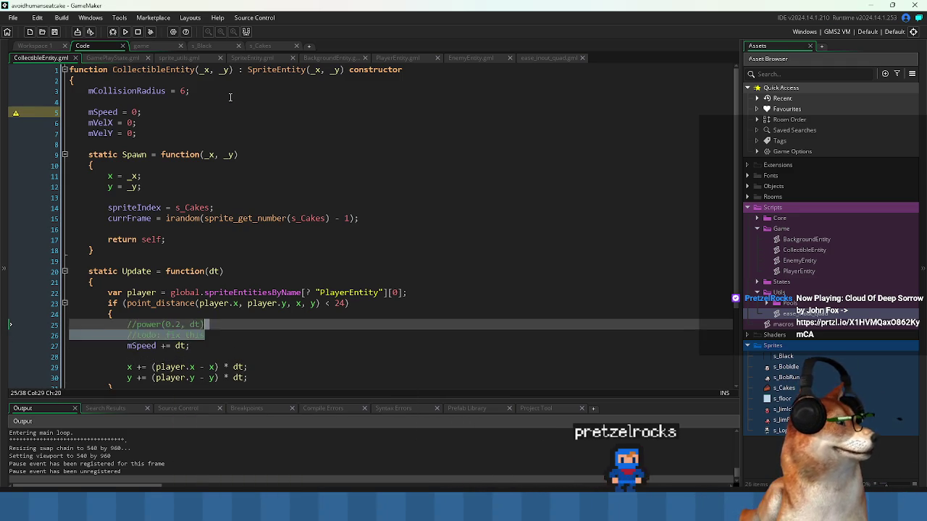
pyautogui.press('Delete')
pyautogui.press('Down')
pyautogui.press('Down')
# Comment out the x += and y += movement lines and check the field declarations.
pyautogui.press('Home')
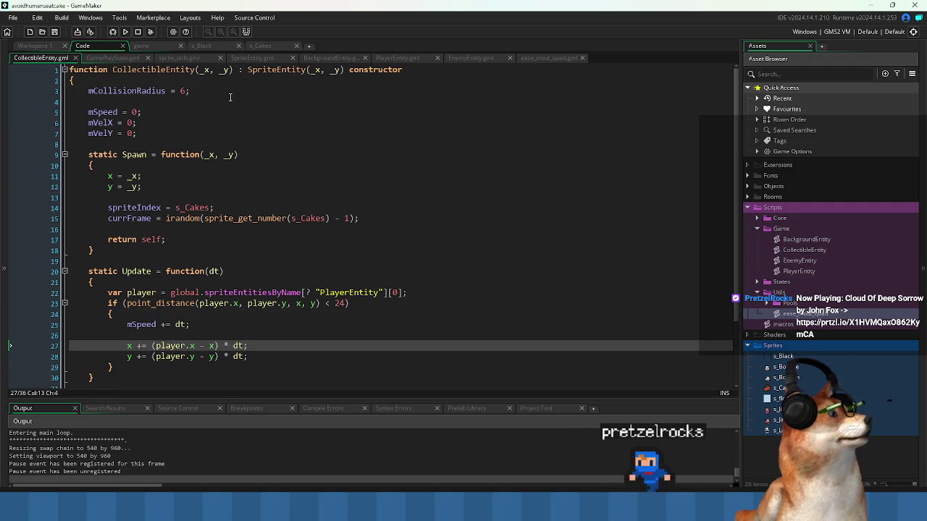
pyautogui.hotkey('shift', 'Down')
pyautogui.hotkey('ctrl', 'k')
pyautogui.press('Up')
pyautogui.press('Up')
pyautogui.press('Up')
pyautogui.press('Up')
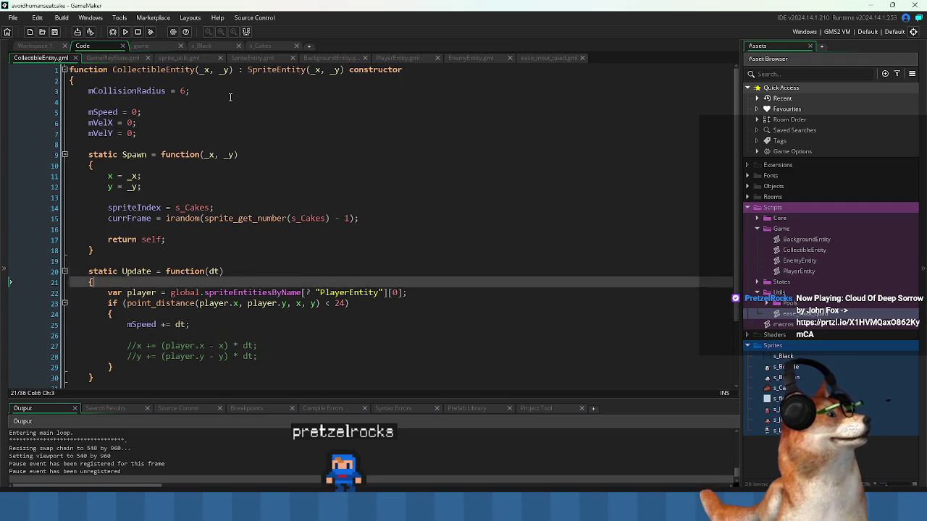
pyautogui.press('Up')
pyautogui.press('Up')
pyautogui.press('Up')
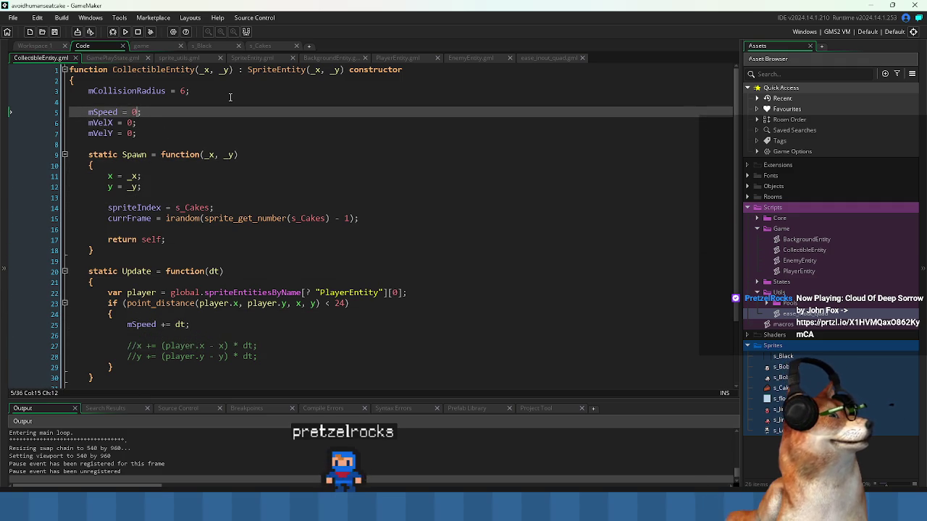
pyautogui.press('Down')
pyautogui.press('Down')
pyautogui.press('Down')
pyautogui.press('Down')
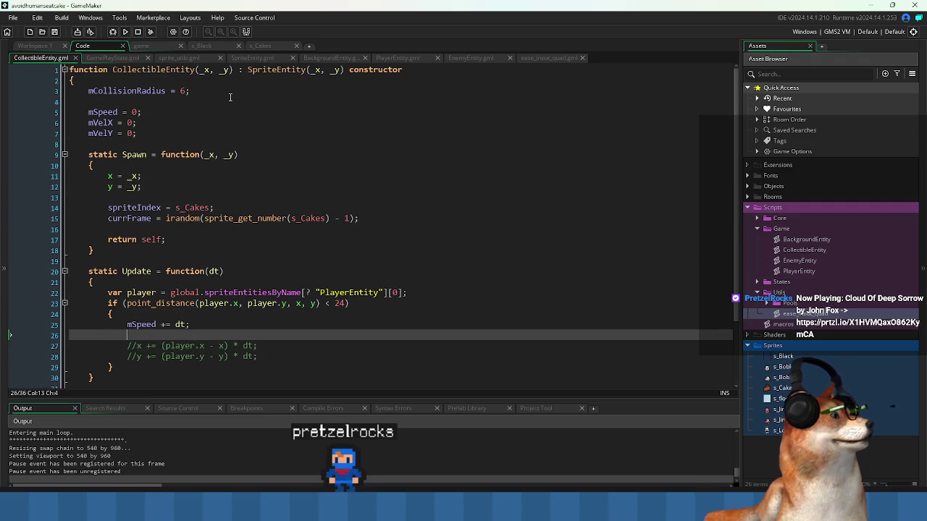
# Begin the mVelX = lengthdir_x(...) assignment below mSpeed += dt;.
pyautogui.write('mVelX = lengthdir')
pyautogui.press('Return')
pyautogui.press('Up')
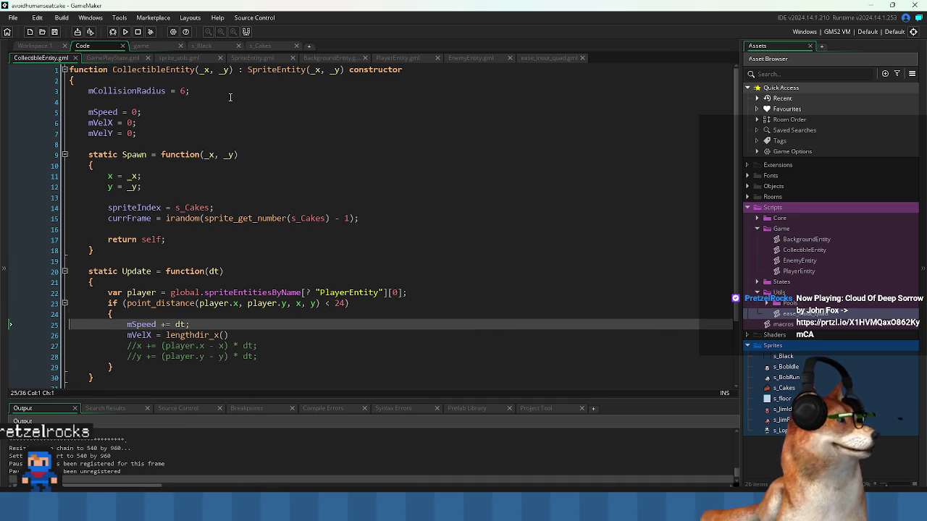
pyautogui.press('Down')
pyautogui.hotkey('ctrl', 'Left')
pyautogui.hotkey('ctrl', 'Left')
pyautogui.hotkey('ctrl', 'Left')
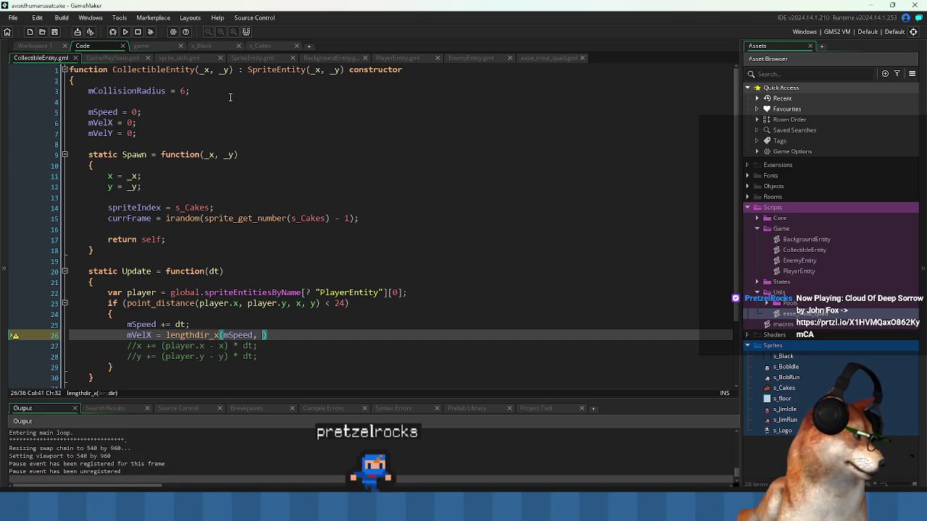
# Insert a var angle = point_direction(...) line above the mVelX assignment and save.
pyautogui.press('Up')
pyautogui.press('End')
pyautogui.press('Return')
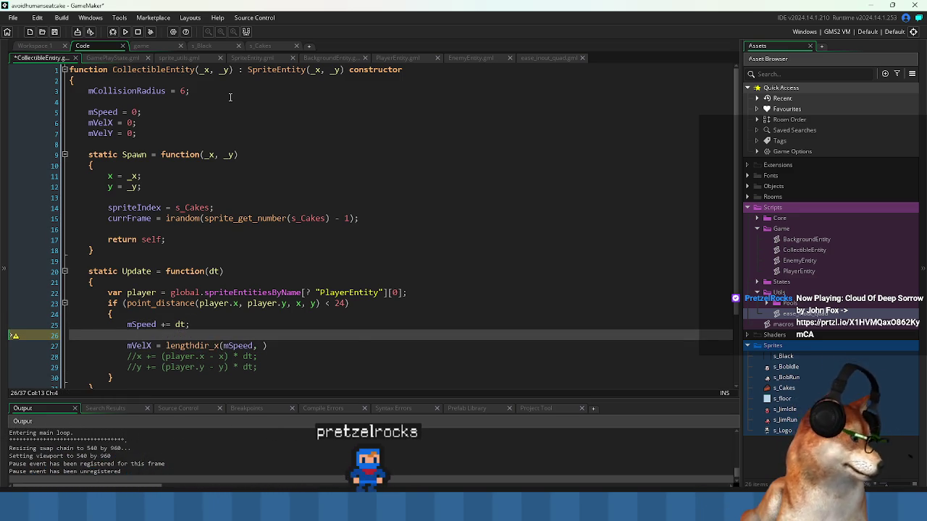
pyautogui.write('var angle =')
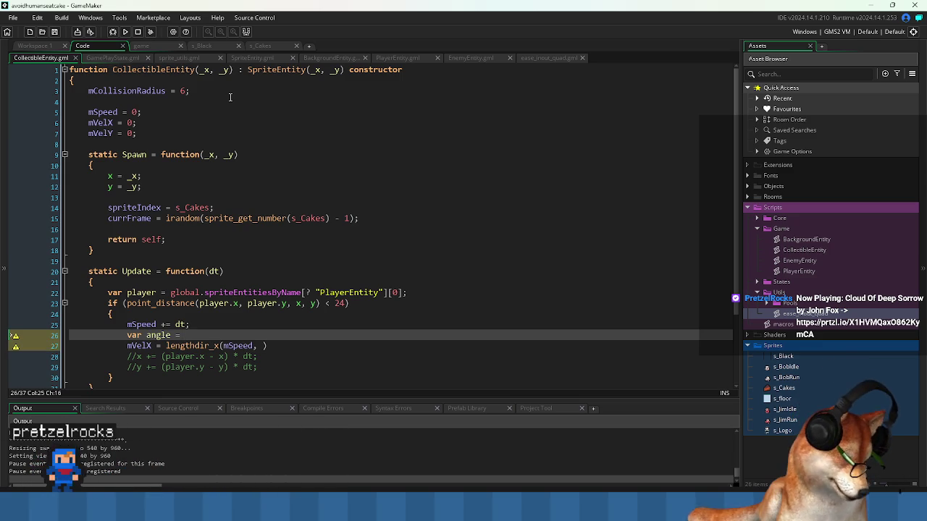
pyautogui.write('int_dir')
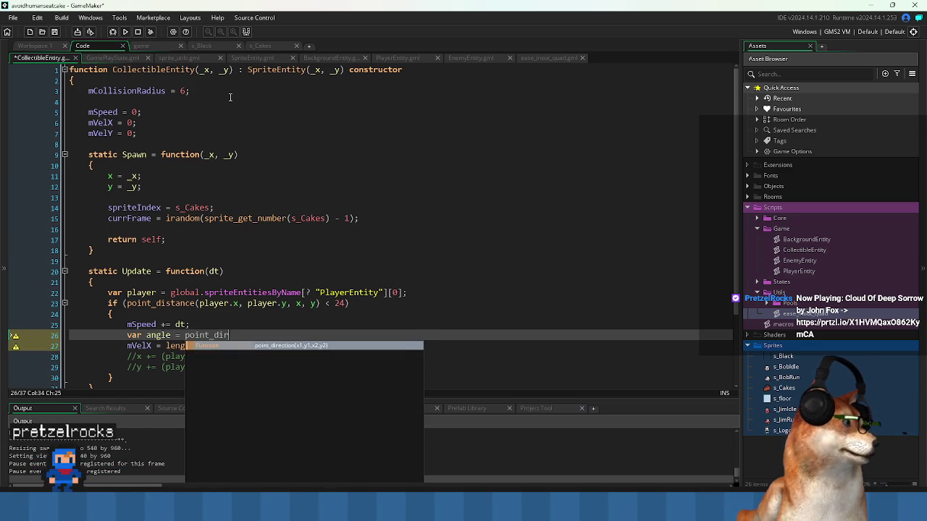
pyautogui.press('Return')
pyautogui.press('End')
pyautogui.press('Down')
pyautogui.press('Up')
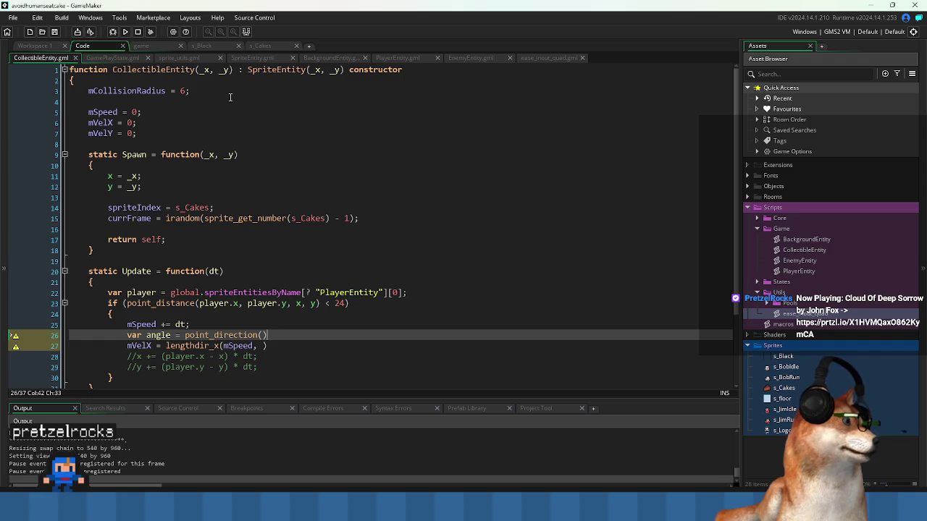
pyautogui.hotkey('ctrl', 's')
# Fill point_direction's arguments with x, y, player.x, player.y and save.
pyautogui.press('Up')
pyautogui.press('Up')
pyautogui.press('Up')
pyautogui.press('Down')
pyautogui.press('Down')
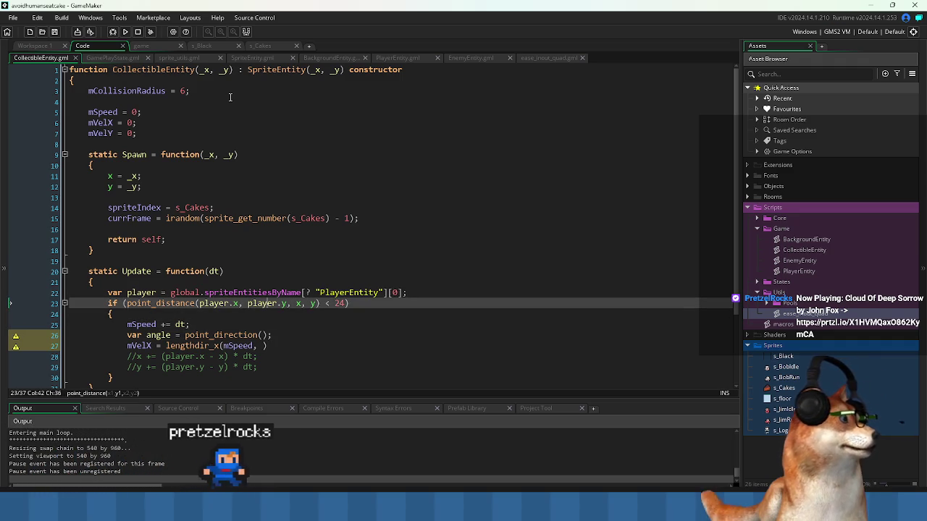
pyautogui.press('Down')
pyautogui.press('Down')
pyautogui.press('End')
pyautogui.press('Left')
pyautogui.press('Left')
pyautogui.write('x,')
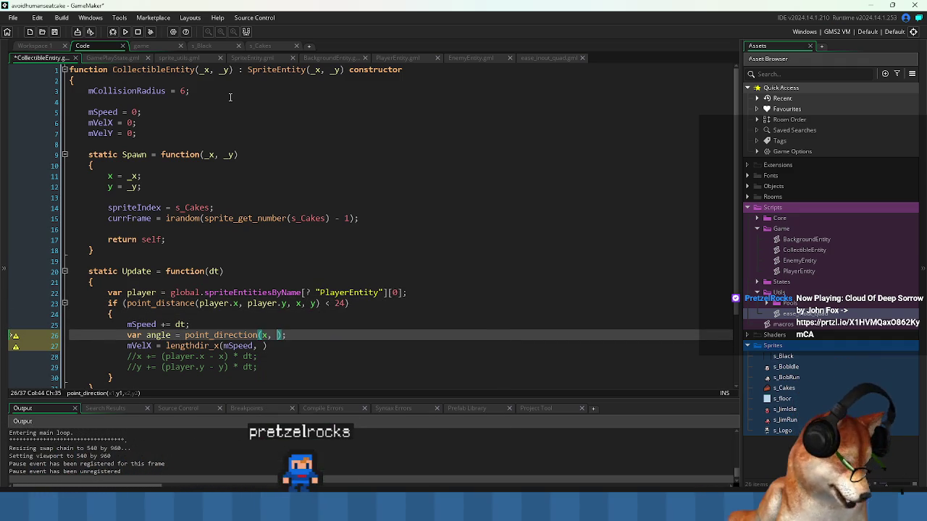
pyautogui.write(',')
pyautogui.hotkey('ctrl', 's')
pyautogui.press('Up')
pyautogui.press('Up')
pyautogui.press('Up')
pyautogui.press('Right')
pyautogui.press('Right')
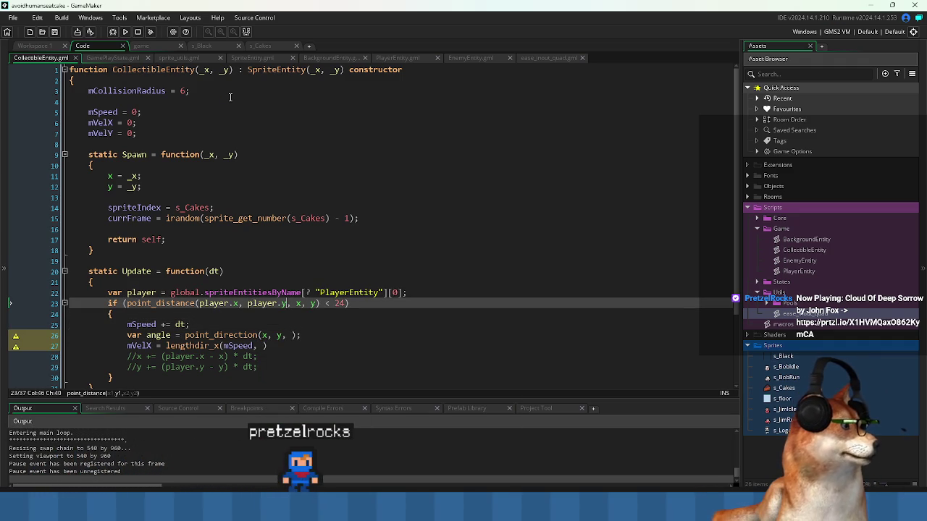
pyautogui.press('Down')
pyautogui.press('Down')
pyautogui.press('Down')
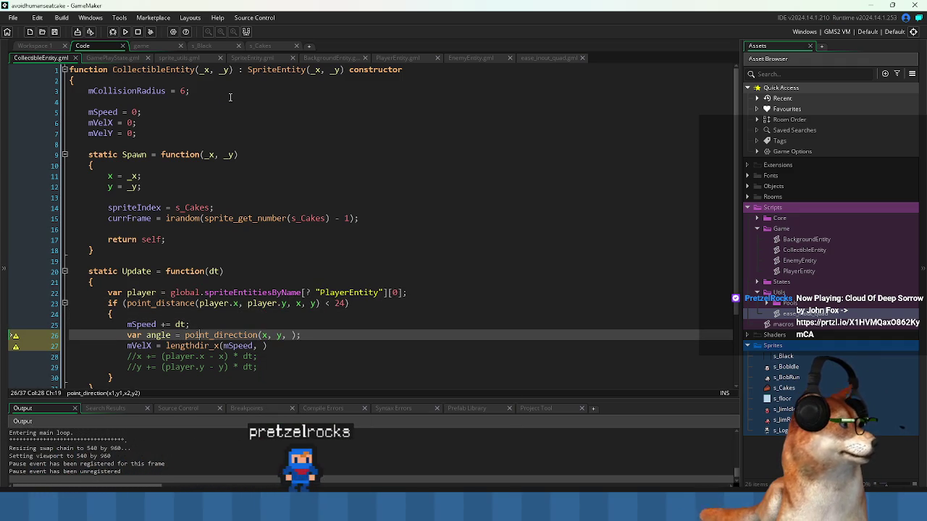
# Complete the line as mVelX = lengthdir_x(mSpeed, angle);.
pyautogui.press('Down')
pyautogui.press('Home')
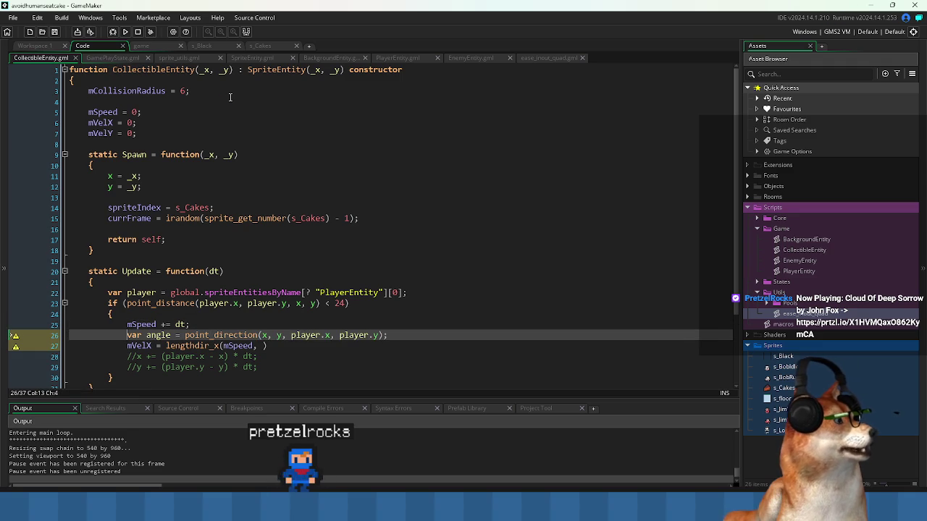
pyautogui.hotkey('ctrl', 'Right')
pyautogui.hotkey('ctrl', 'Right')
pyautogui.press('End')
pyautogui.press('Left')
pyautogui.write('angle')
pyautogui.press('End')
pyautogui.write(';')
# Duplicate it into mVelY = lengthdir_y(mSpeed, angle); and add a blank line after mSpeed += dt;.
pyautogui.hotkey('ctrl', 'd')
pyautogui.press('Home')
pyautogui.hotkey('ctrl', 'Right')
pyautogui.hotkey('ctrl', 's')
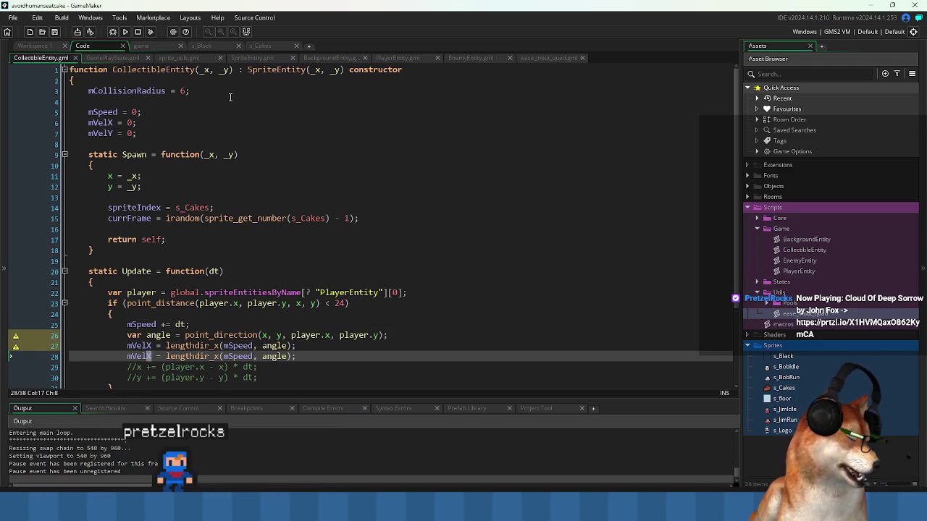
pyautogui.write('Y')
pyautogui.press('Right')
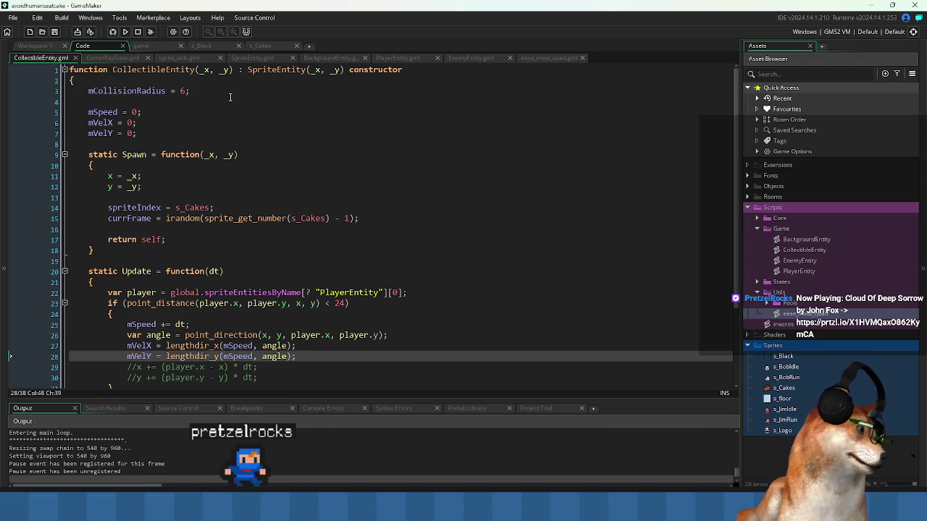
pyautogui.press('Up')
pyautogui.press('Up')
pyautogui.press('Up')
pyautogui.press('Return')
pyautogui.press('Down')
pyautogui.press('Down')
pyautogui.press('Down')
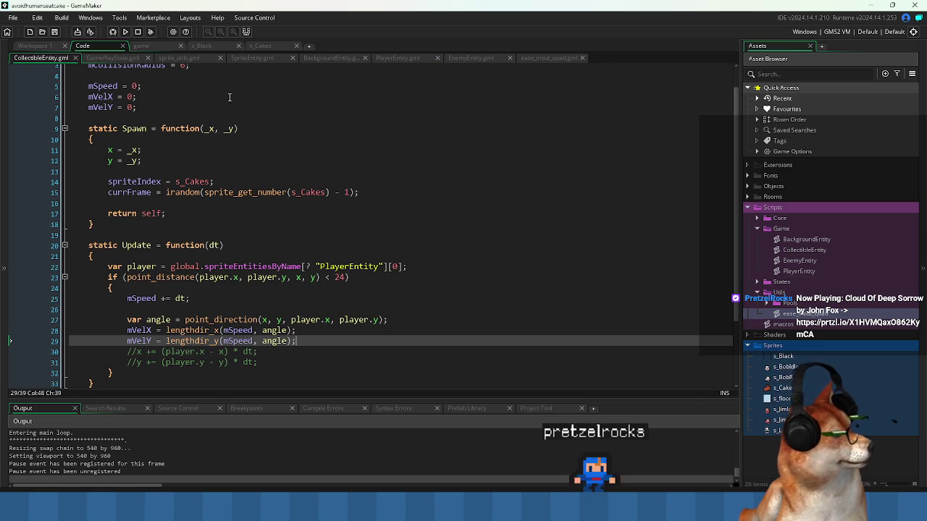
pyautogui.doubleClick(143, 299)
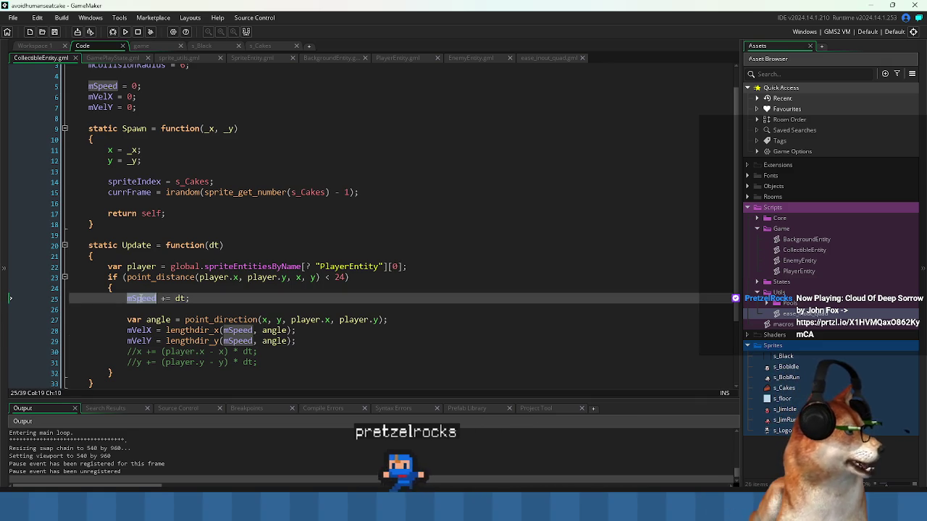
pyautogui.click(133, 301)
pyautogui.moveTo(128, 299); pyautogui.dragTo(155, 301)
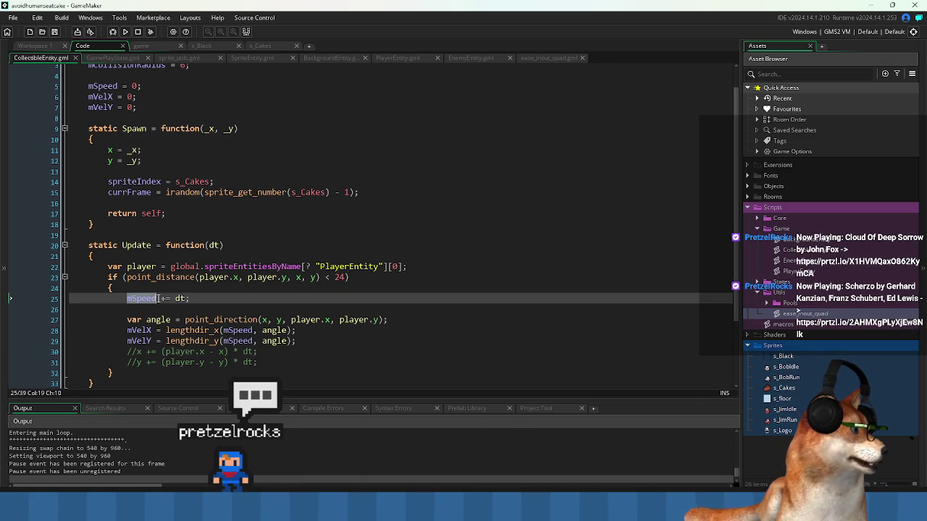
# Add an else block after the proximity check containing mSpeed -= dt;.
pyautogui.click(151, 309)
pyautogui.doubleClick(148, 298)
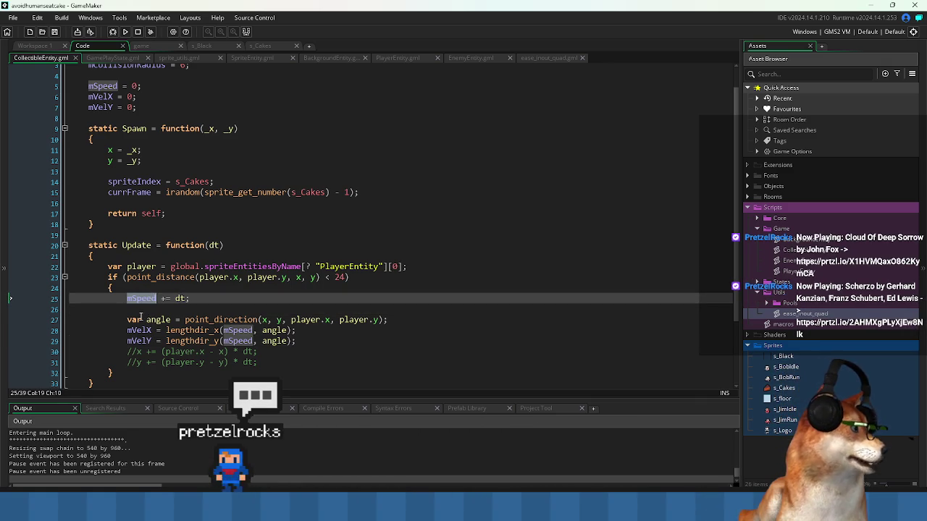
pyautogui.click(113, 374)
pyautogui.scroll(-1, 284, 319)
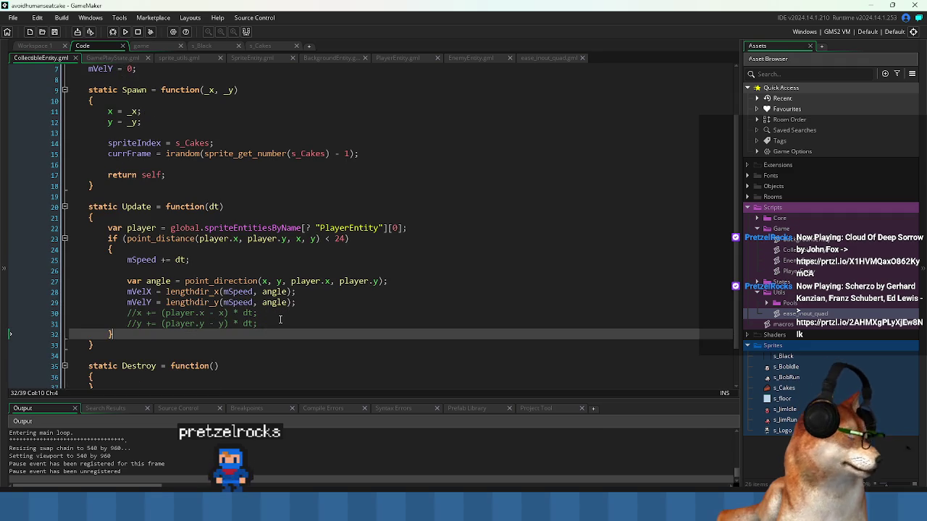
pyautogui.press('Return')
pyautogui.write('el')
pyautogui.press('Return')
pyautogui.write('{')
pyautogui.press('Return')
pyautogui.write('mSpeed -= ')
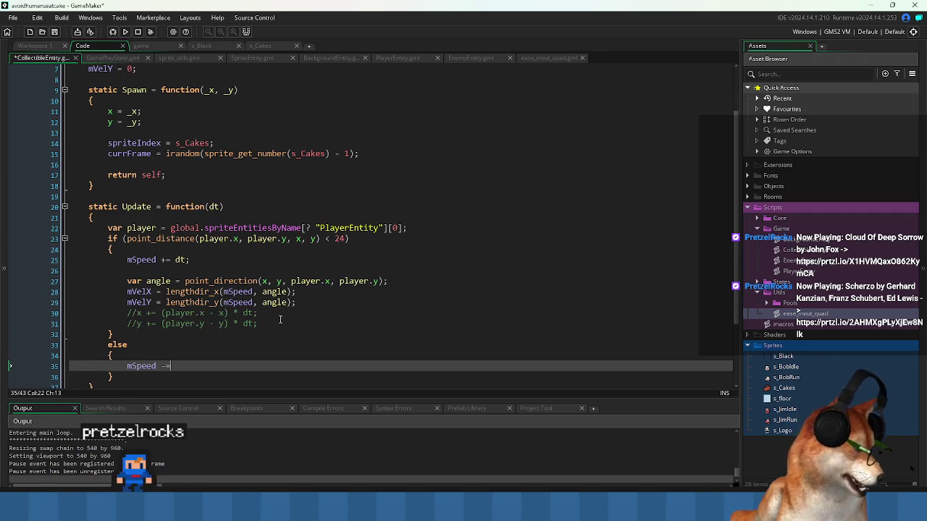
pyautogui.write('dt;')
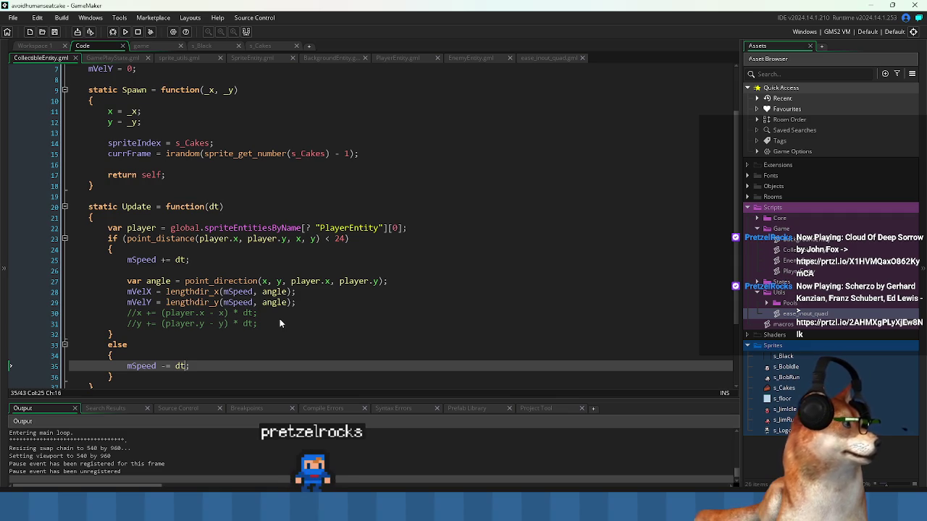
# Move the angle, mVelX and mVelY lines out of the if block to after the else block.
pyautogui.press('Up')
pyautogui.press('Up')
pyautogui.press('Up')
pyautogui.press('Down')
pyautogui.press('Down')
pyautogui.press('Up')
pyautogui.press('Up')
pyautogui.hotkey('shift', 'Up')
pyautogui.hotkey('shift', 'Up')
pyautogui.hotkey('shift', 'Up')
pyautogui.hotkey('ctrl', 'c')
pyautogui.press('Delete')
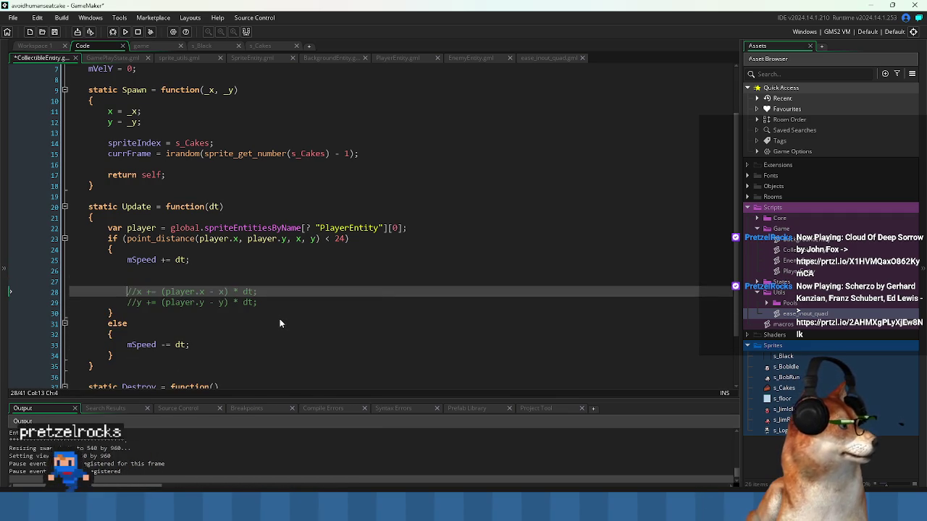
pyautogui.hotkey('shift', 'Up')
pyautogui.hotkey('shift', 'Up')
pyautogui.press('Delete')
pyautogui.press('Down')
pyautogui.press('Down')
pyautogui.press('Down')
# Unindent the velocity lines and start an if (mSpeed > 0) condition above them.
pyautogui.press('Down')
pyautogui.press('Down')
pyautogui.press('End')
pyautogui.press('Return')
pyautogui.hotkey('ctrl', 'v')
# Change the else-branch decrease to mSpeed -= dt * 2;.
pyautogui.press('Up')
pyautogui.press('Up')
pyautogui.press('Up')
pyautogui.press('End')
pyautogui.press('Left')
pyautogui.write('* 2')
pyautogui.press('Down')
pyautogui.press('Down')
pyautogui.press('Down')
pyautogui.press('Down')
pyautogui.hotkey('shift', 'Down')
pyautogui.hotkey('shift', 'Tab')
pyautogui.press('Up')
pyautogui.press('Up')
pyautogui.press('Up')
pyautogui.press('Down')
pyautogui.press('Down')
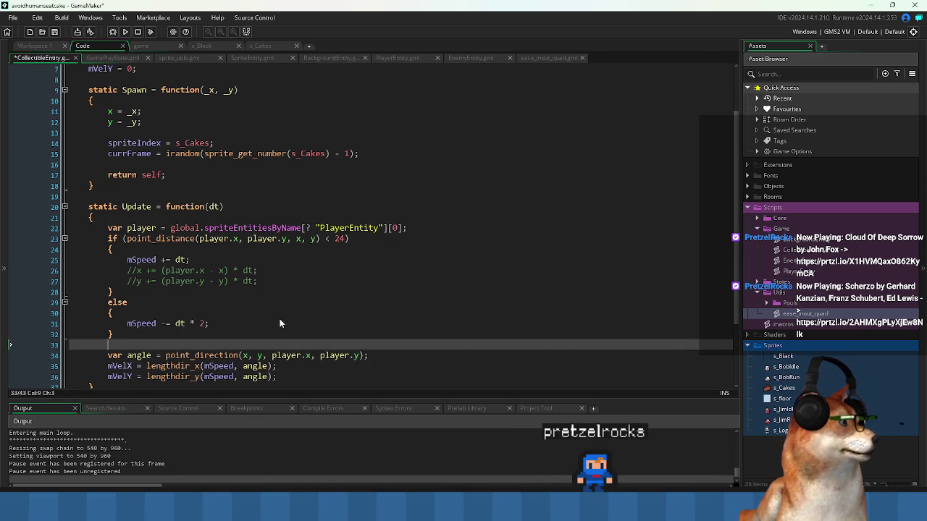
pyautogui.press('Return')
pyautogui.write('if (mSpeed')
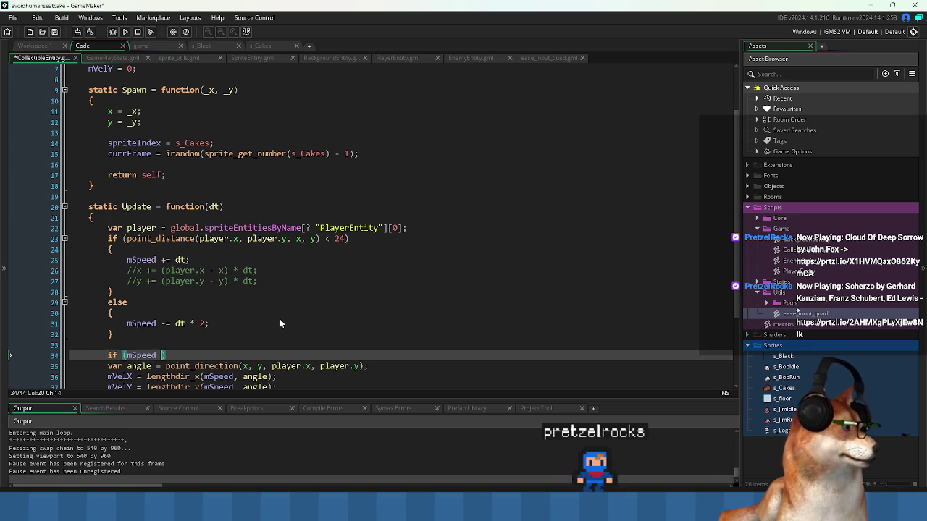
pyautogui.write(' > 0')
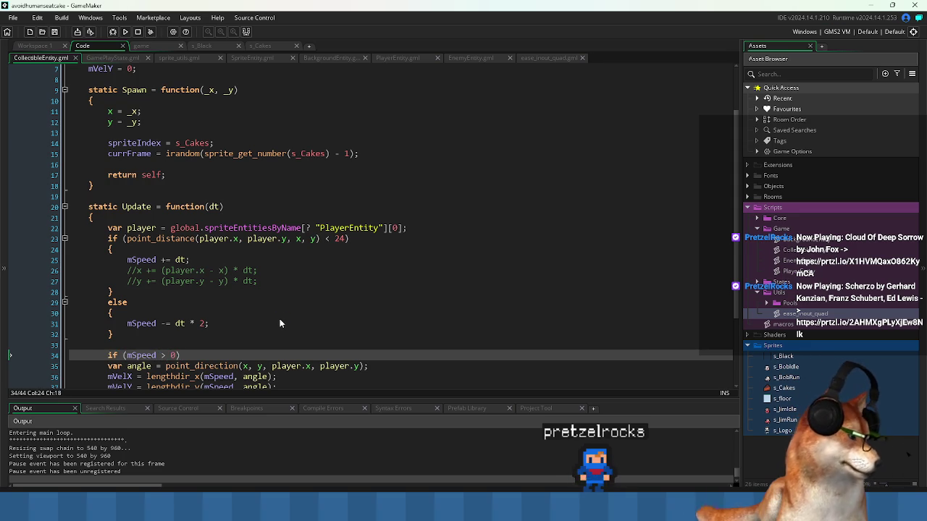
# Wrap the angle and velocity lines in braces under if (mSpeed > 0) and indent them.
pyautogui.press('End')
pyautogui.press('Return')
pyautogui.write('{')
pyautogui.press('Down')
pyautogui.press('Down')
pyautogui.press('Down')
pyautogui.press('End')
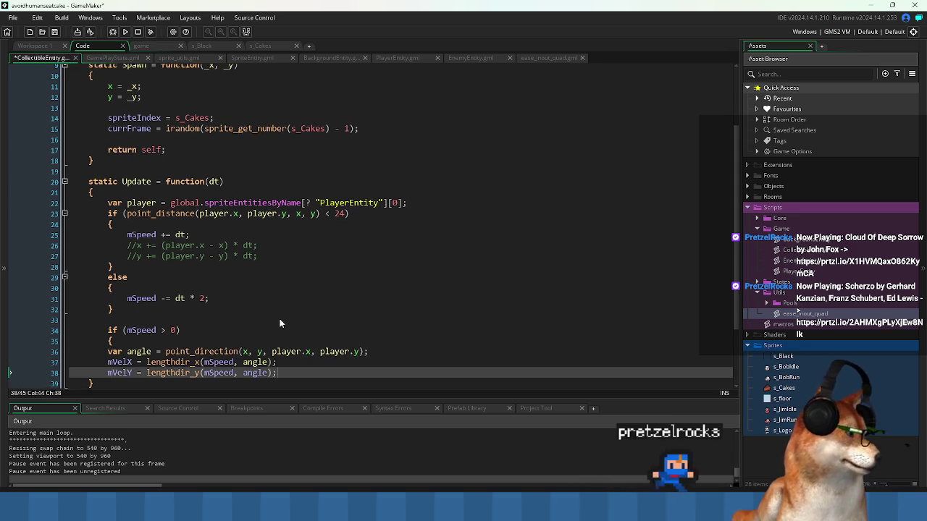
pyautogui.press('Return')
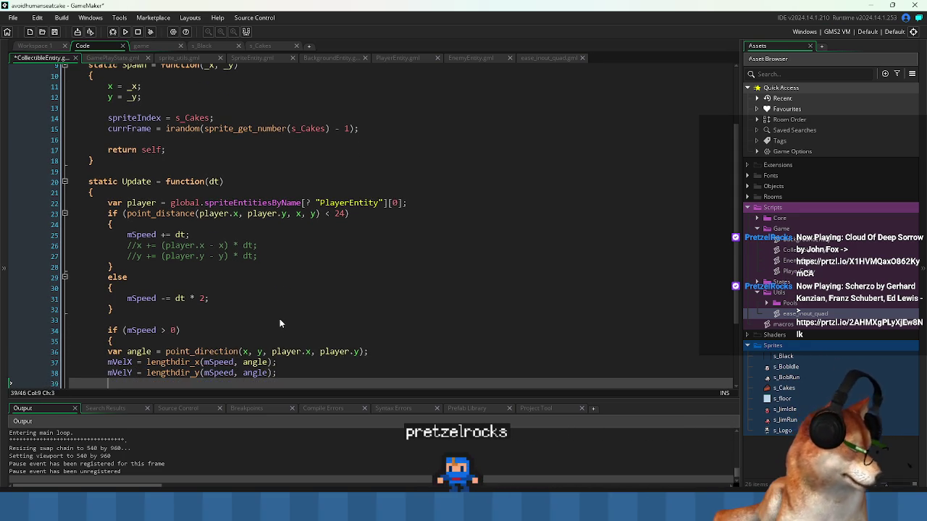
pyautogui.write('}')
pyautogui.press('Home')
pyautogui.hotkey('shift', 'Up')
pyautogui.hotkey('shift', 'Up')
pyautogui.hotkey('shift', 'Up')
pyautogui.press('Tab')
pyautogui.press('Down')
pyautogui.press('Down')
pyautogui.press('Down')
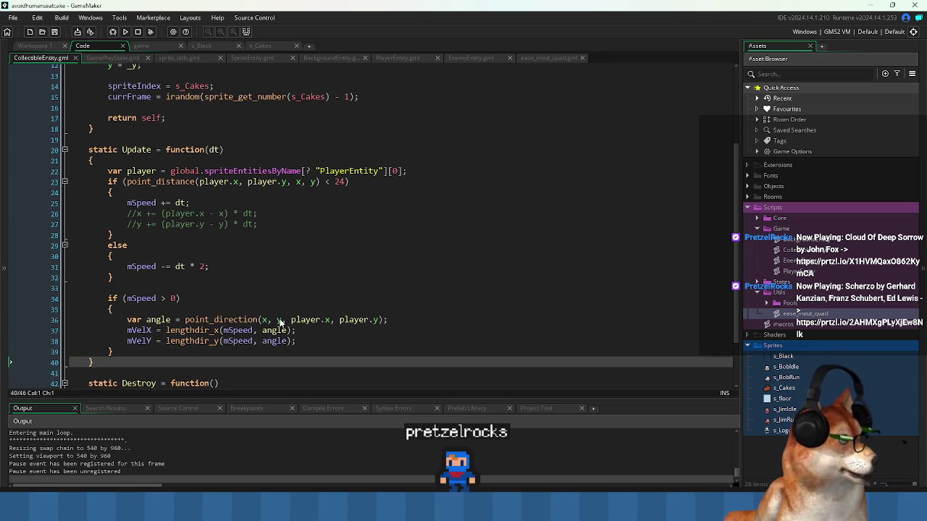
# Delete the old commented-out movement lines.
pyautogui.press('Up')
pyautogui.press('Up')
pyautogui.press('Up')
pyautogui.press('Up')
pyautogui.press('Up')
pyautogui.press('Up')
pyautogui.hotkey('shift', 'Up')
pyautogui.hotkey('shift', 'Up')
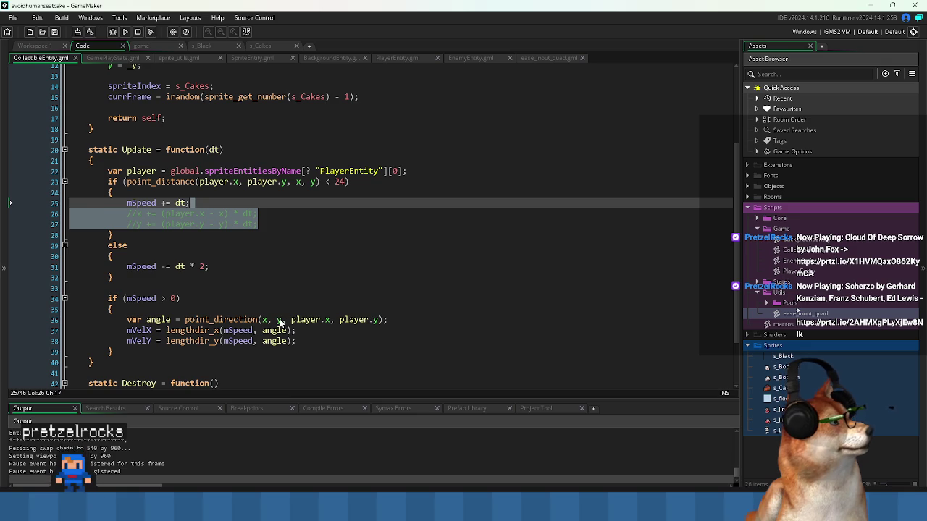
pyautogui.press('Delete')
# Add x += mVelX * dt; and y += mVelY * dt; after the mVelY line.
pyautogui.press('Down')
pyautogui.press('Down')
pyautogui.press('Down')
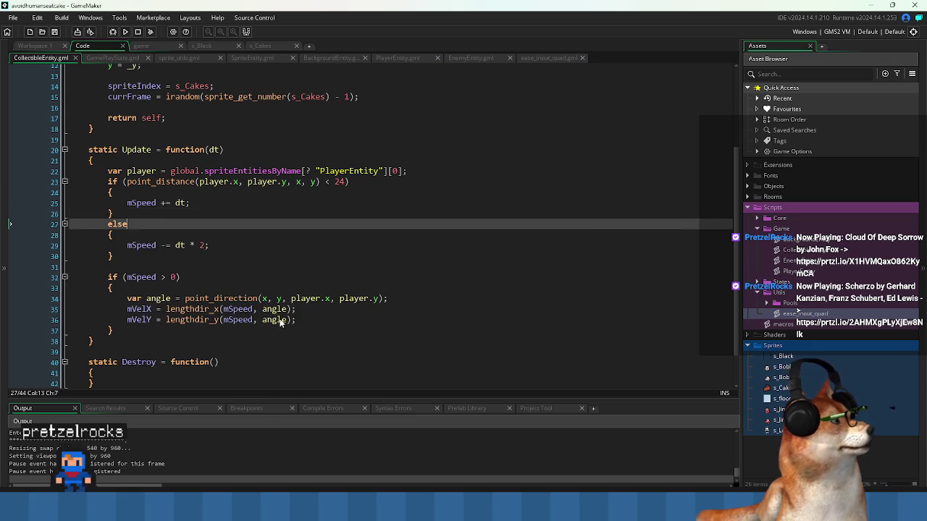
pyautogui.press('Down')
pyautogui.press('Down')
pyautogui.press('Down')
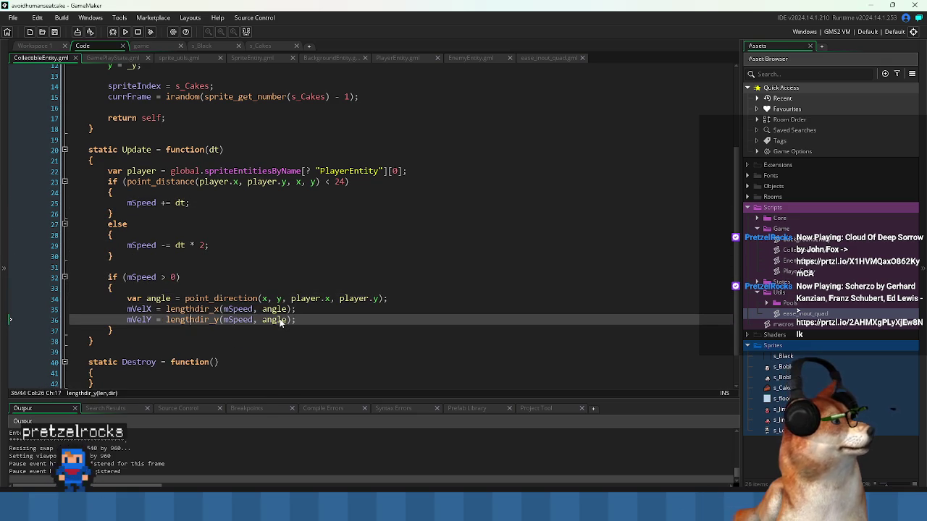
pyautogui.press('Return')
pyautogui.press('Return')
pyautogui.write('x +=')
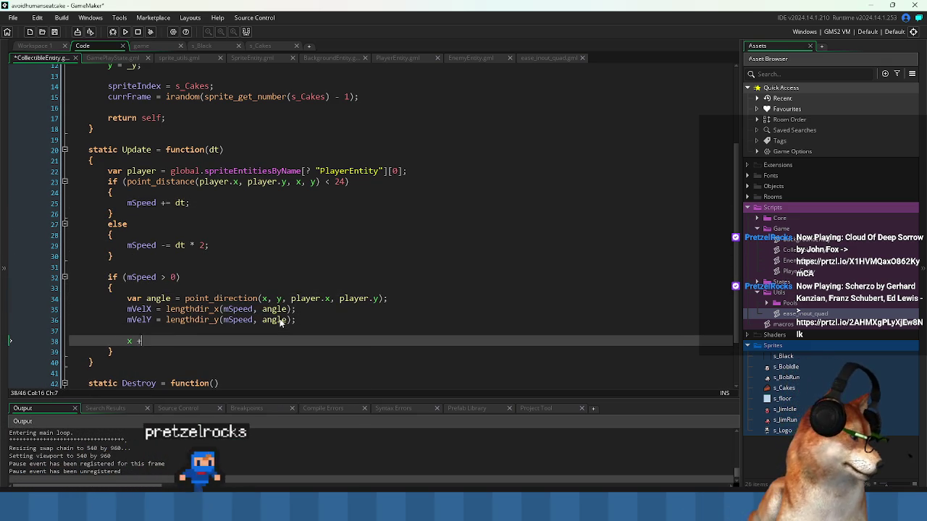
pyautogui.press('Up')
pyautogui.press('Up')
pyautogui.press('Down')
pyautogui.press('Down')
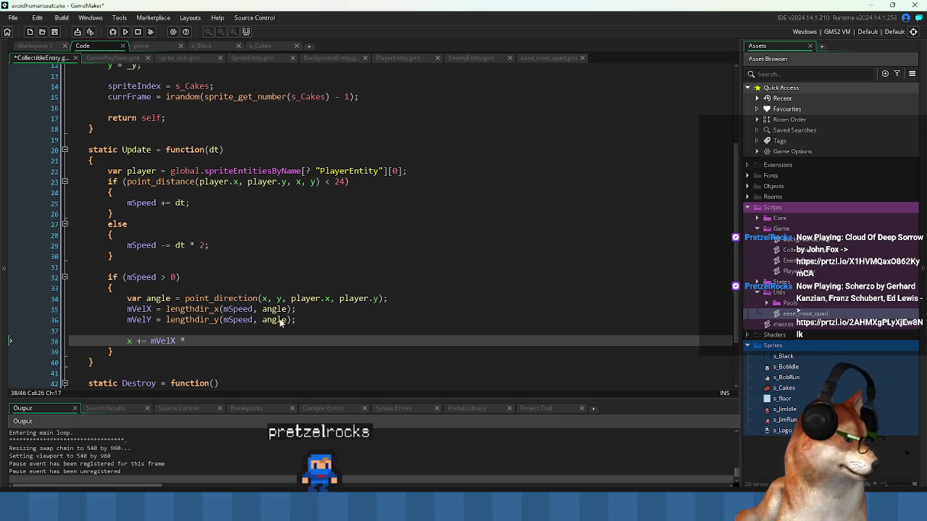
pyautogui.hotkey('shift', 'Home')
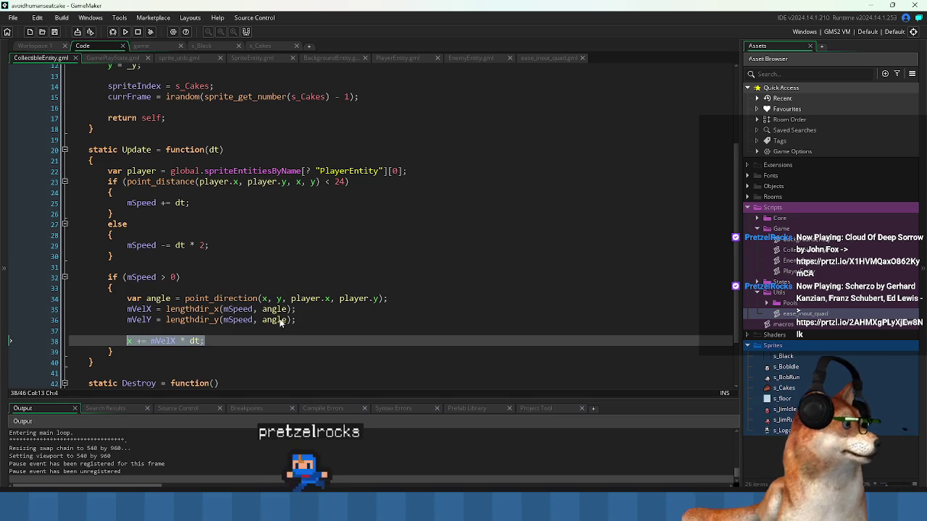
pyautogui.hotkey('ctrl', 'd')
pyautogui.press('Delete')
pyautogui.write('y')
pyautogui.press('End')
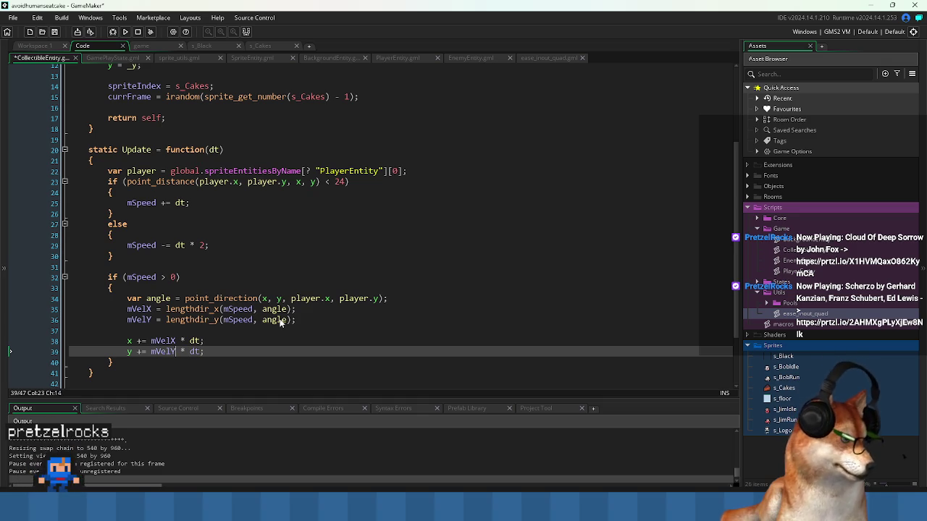
# Run the game to test the updated cake movement.
pyautogui.click(364, 236)
pyautogui.press('Down')
pyautogui.press('Down')
pyautogui.press('Down')
pyautogui.press('End')
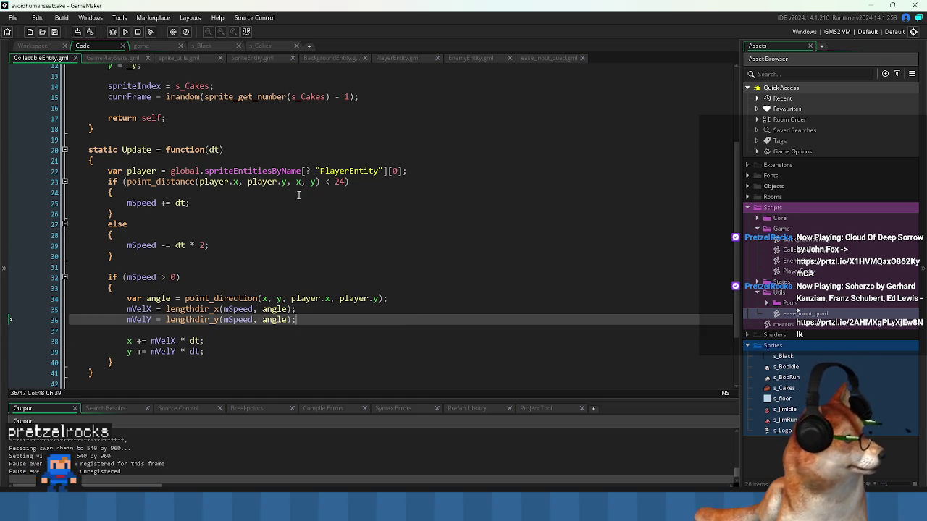
pyautogui.scroll(-2, 210, 204)
pyautogui.click(126, 32)
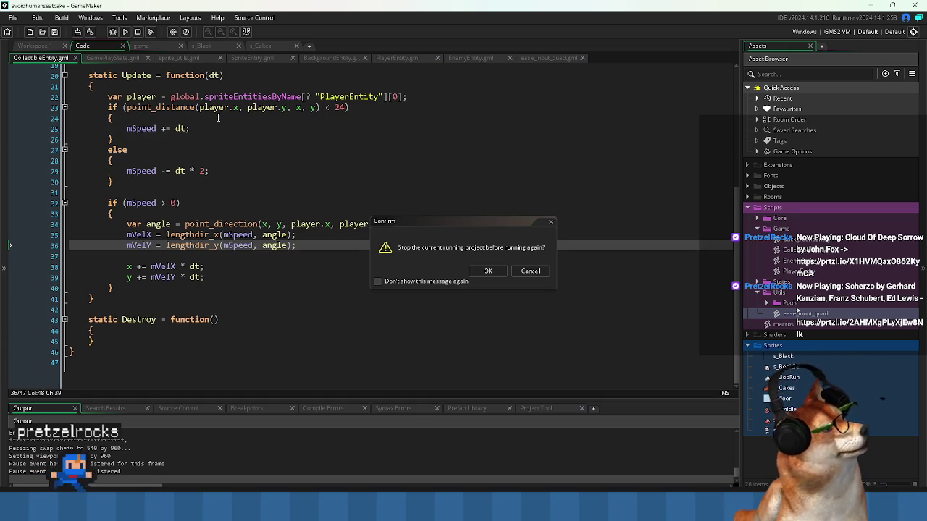
# Confirm the restart, watch the cake in the Pixel Game window, then close it.
pyautogui.click(491, 268)
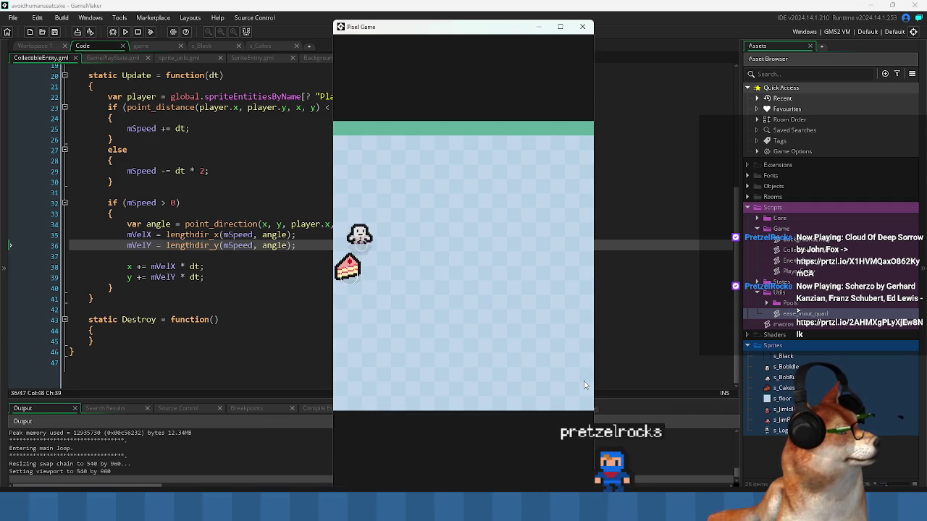
pyautogui.click(579, 30)
pyautogui.click(108, 160)
pyautogui.doubleClick(137, 129)
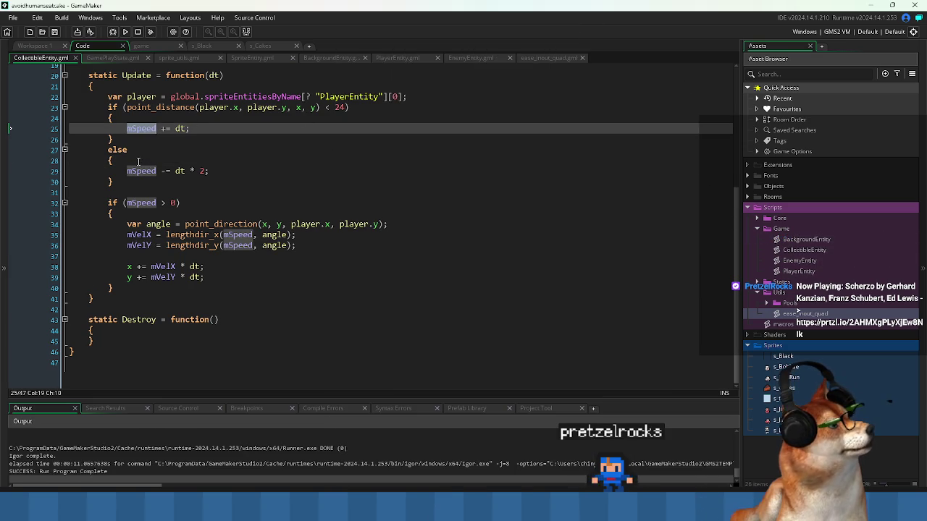
# Add mSpeed = max(0, mSpeed); below the decrease line, then run and close the game.
pyautogui.click(126, 107)
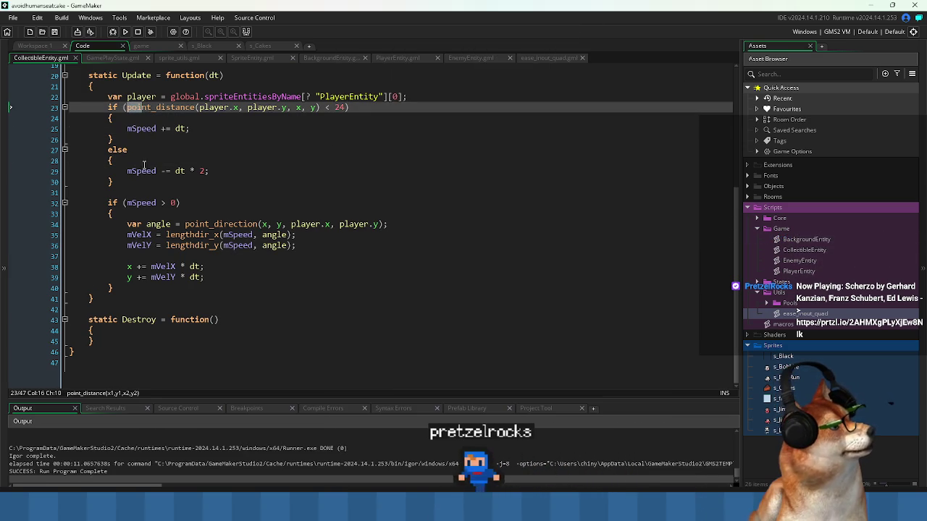
pyautogui.click(228, 171)
pyautogui.click(246, 177)
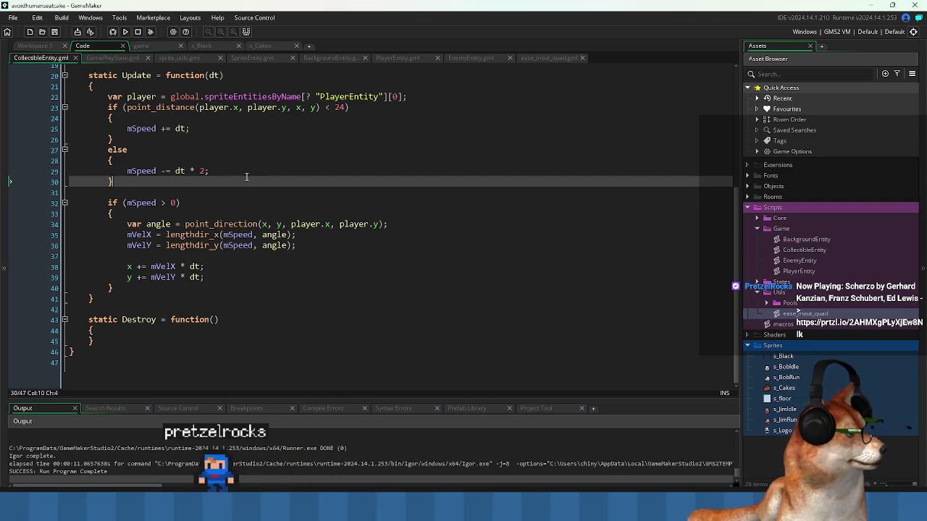
pyautogui.click(254, 171)
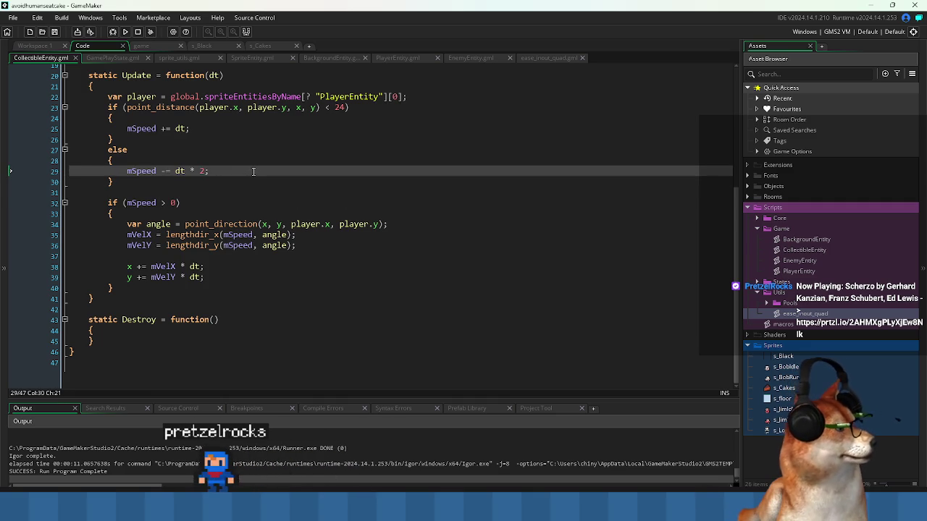
pyautogui.press('Return')
pyautogui.write('= ')
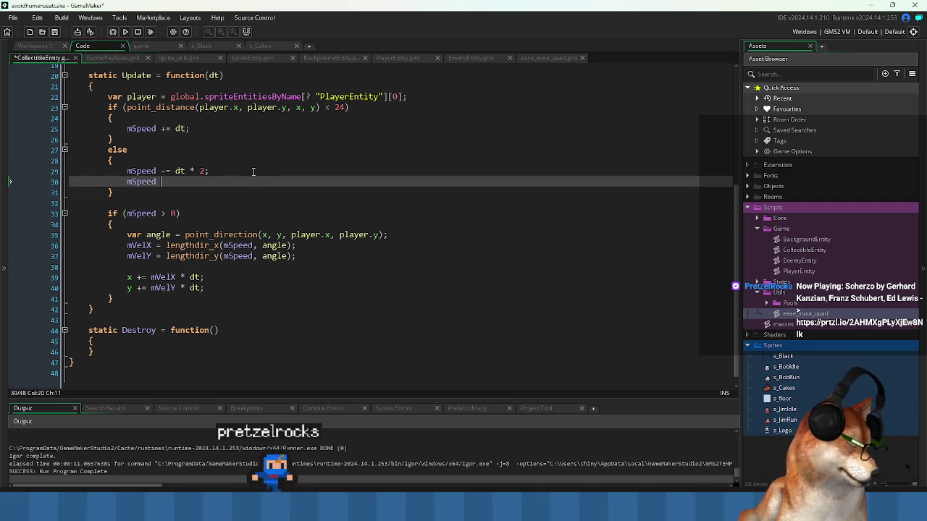
pyautogui.write('max(0, mSpeed);')
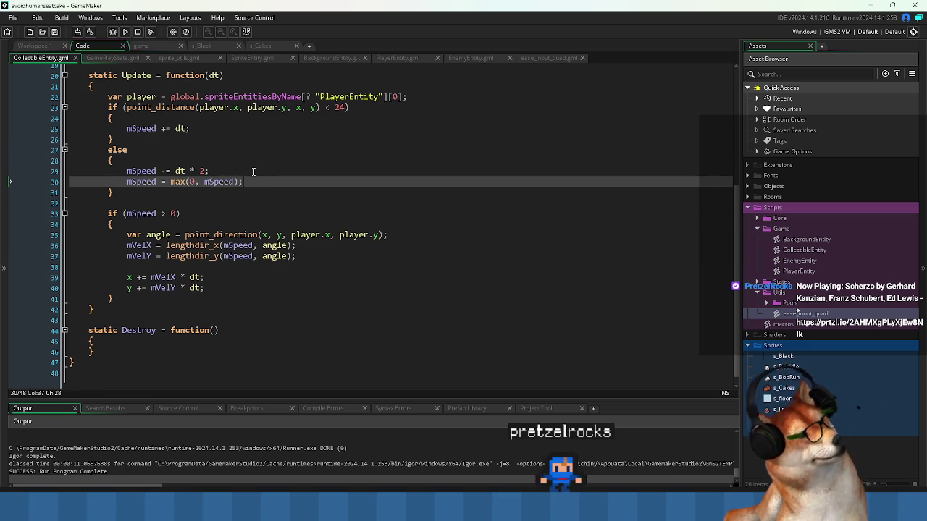
pyautogui.click(125, 32)
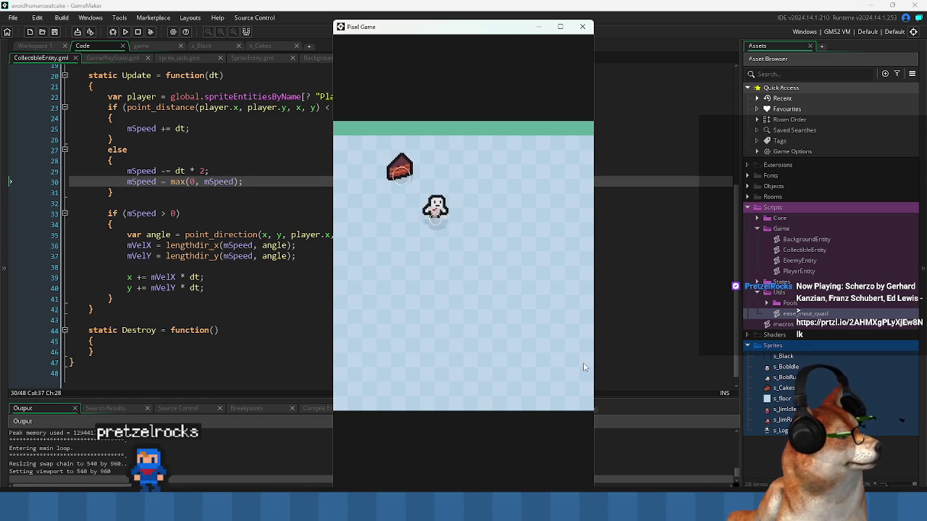
pyautogui.click(582, 27)
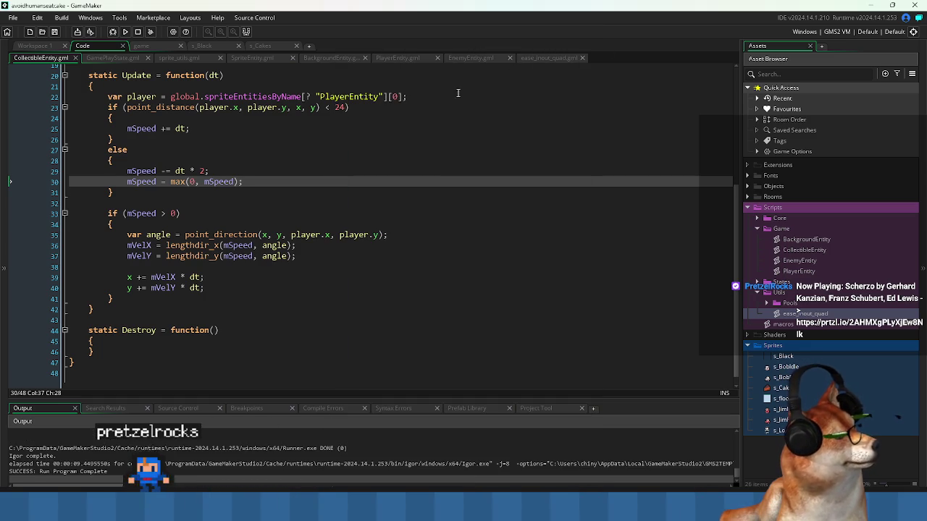
# Change the speed increase multiplier to dt * 10 and run the game with F5.
pyautogui.click(186, 128)
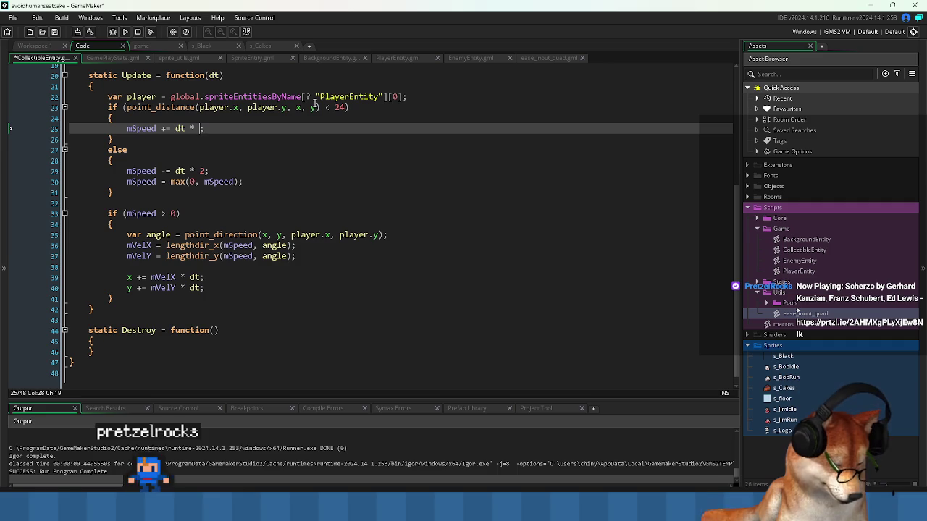
pyautogui.write('10')
pyautogui.press('Down')
pyautogui.press('Down')
pyautogui.press('Down')
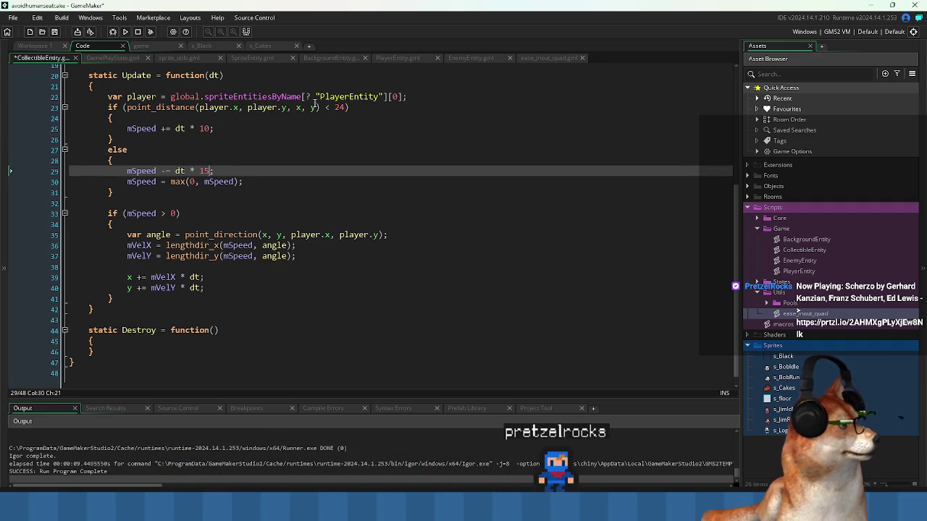
pyautogui.press('F5')
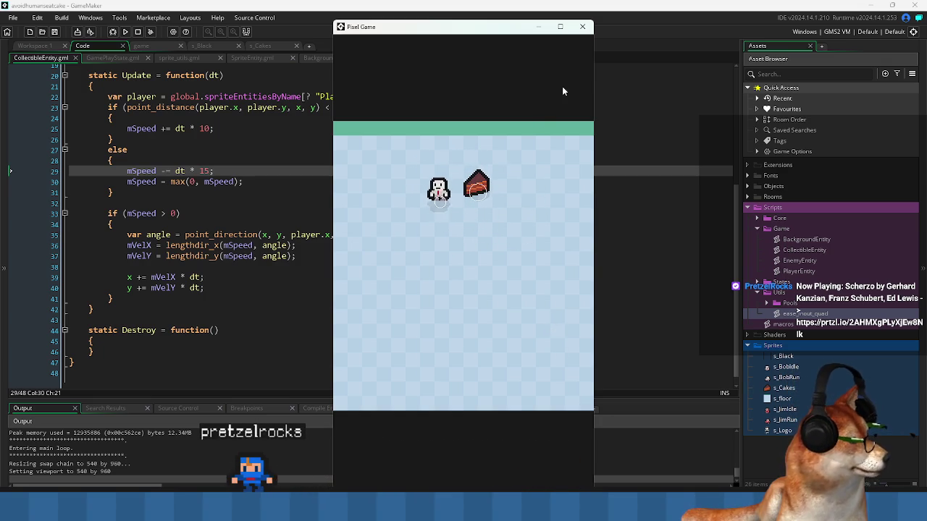
# Stop the game, set both speed multipliers on lines 25 and 29 to 30, rerun, and close.
pyautogui.press('Escape')
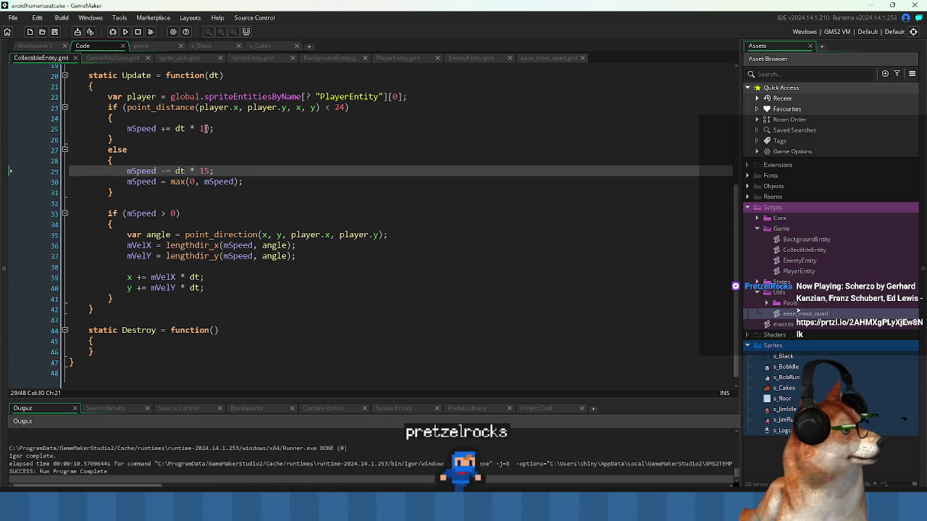
pyautogui.doubleClick(203, 129)
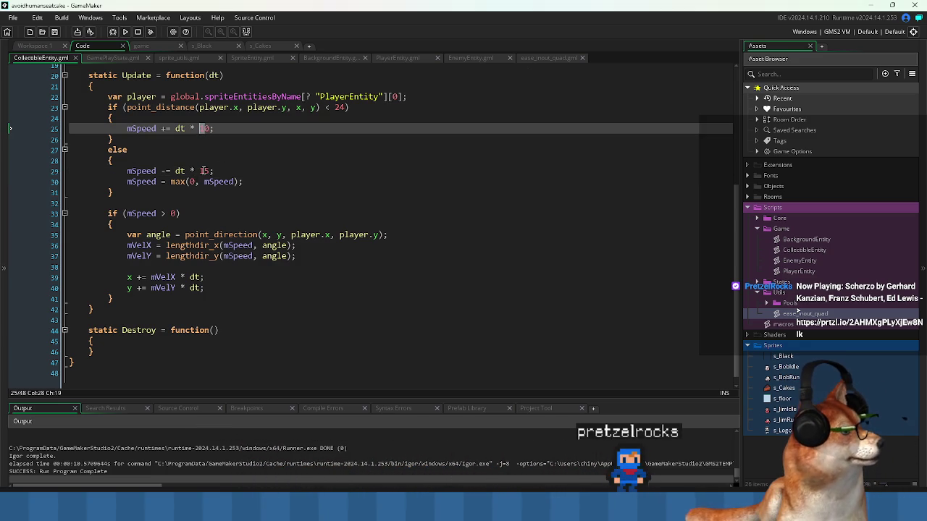
pyautogui.write('3')
pyautogui.click(203, 171)
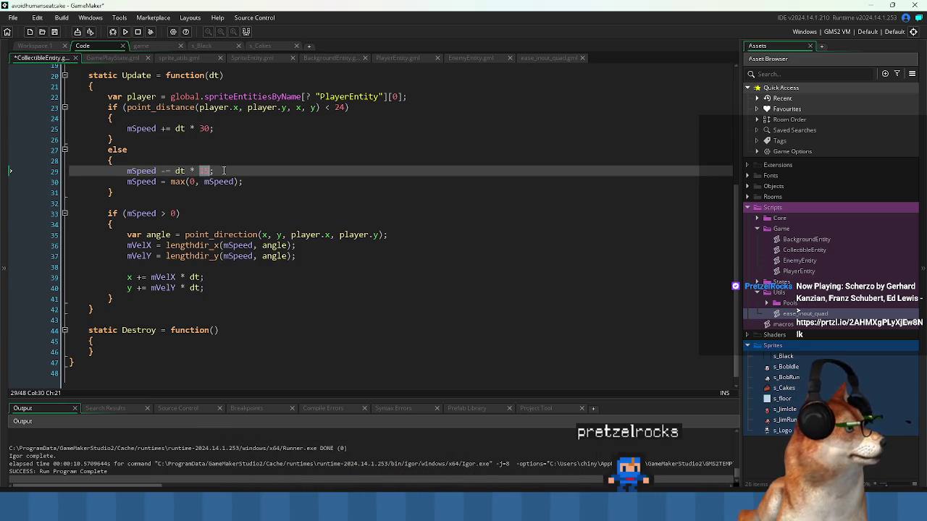
pyautogui.click(126, 31)
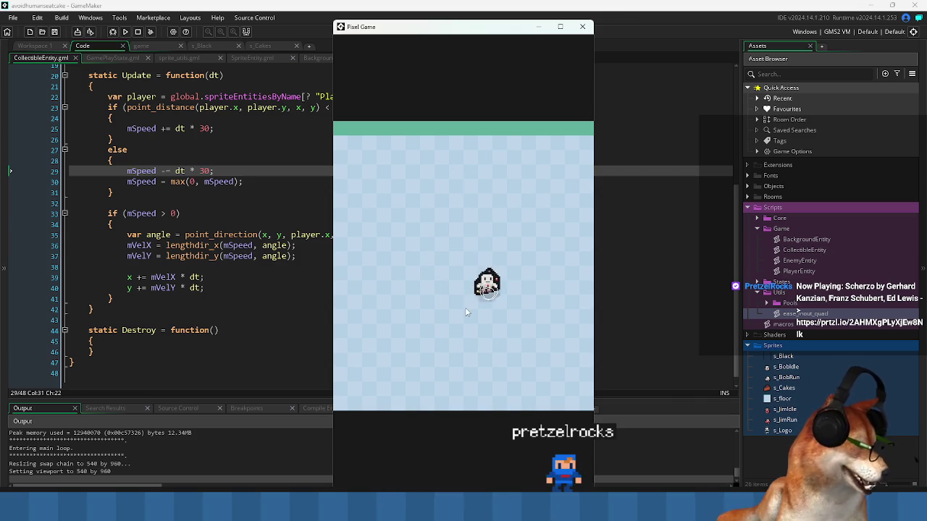
pyautogui.click(582, 26)
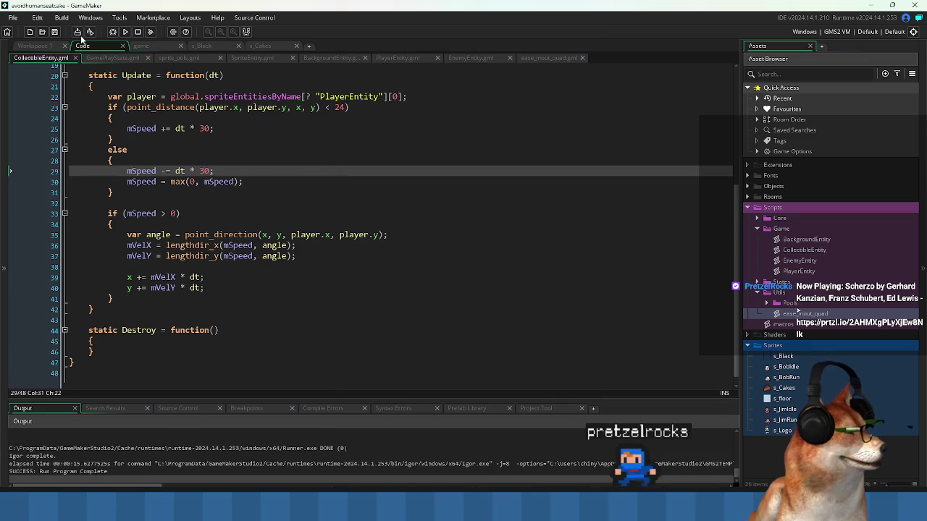
pyautogui.click(125, 32)
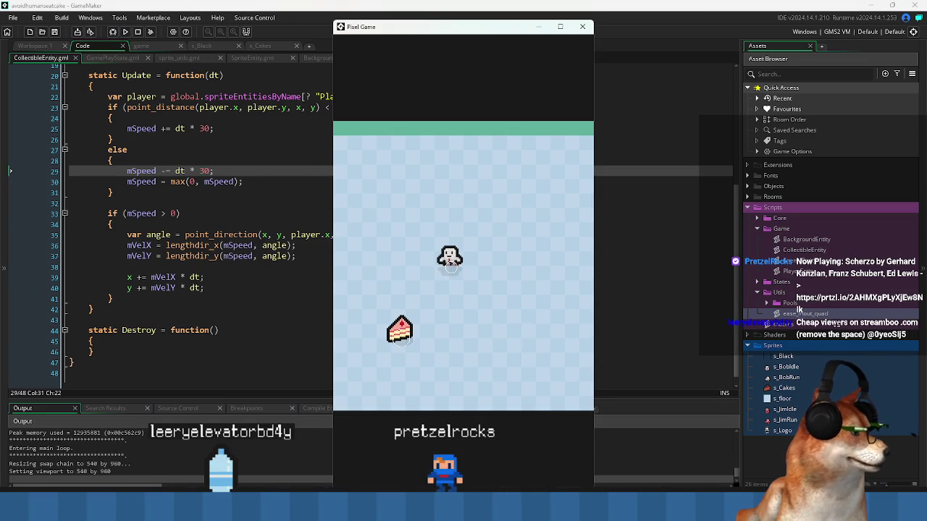
pyautogui.click(798, 309)
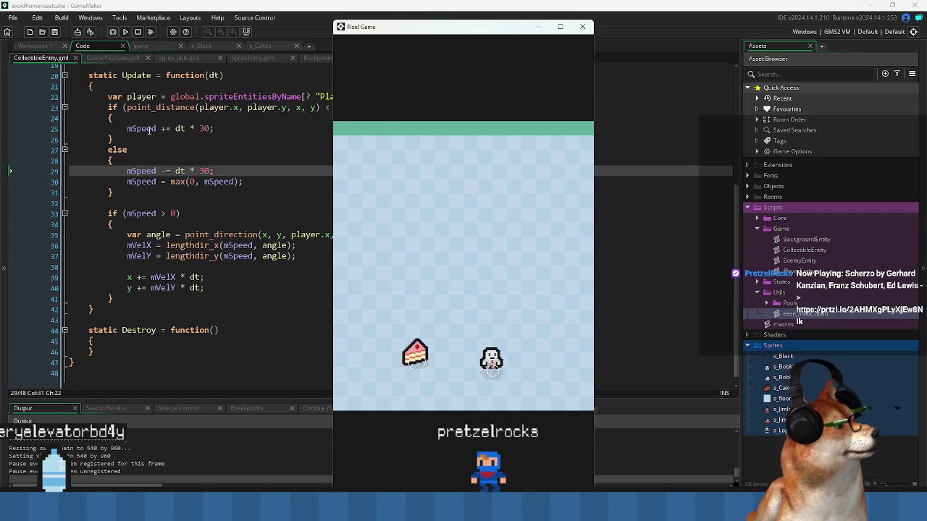
pyautogui.press('Left')
pyautogui.press('Up')
pyautogui.press('Right')
pyautogui.press('Down')
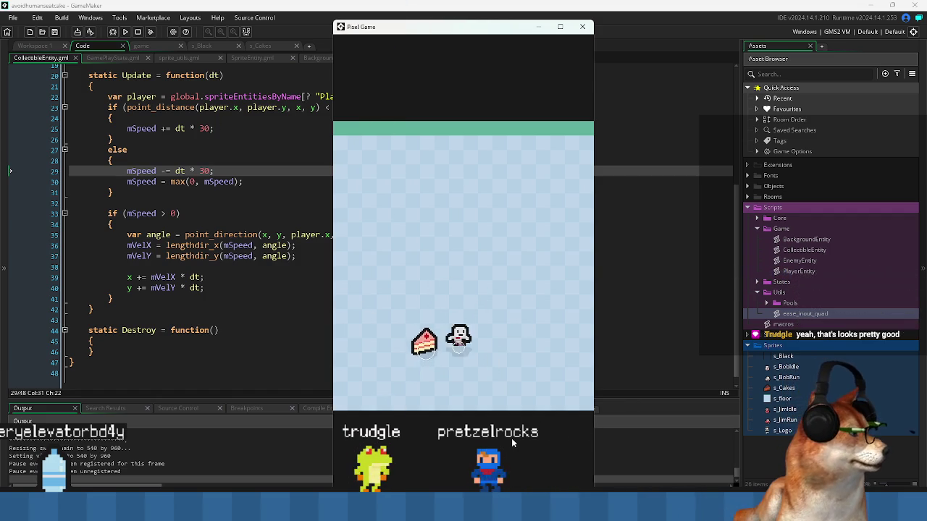
pyautogui.press('Right')
pyautogui.press('Left')
pyautogui.press('Up')
pyautogui.press('Right')
pyautogui.press('Left')
pyautogui.press('Down')
pyautogui.press('Up')
pyautogui.press('Left')
pyautogui.press('Up')
pyautogui.press('Down')
pyautogui.press('Right')
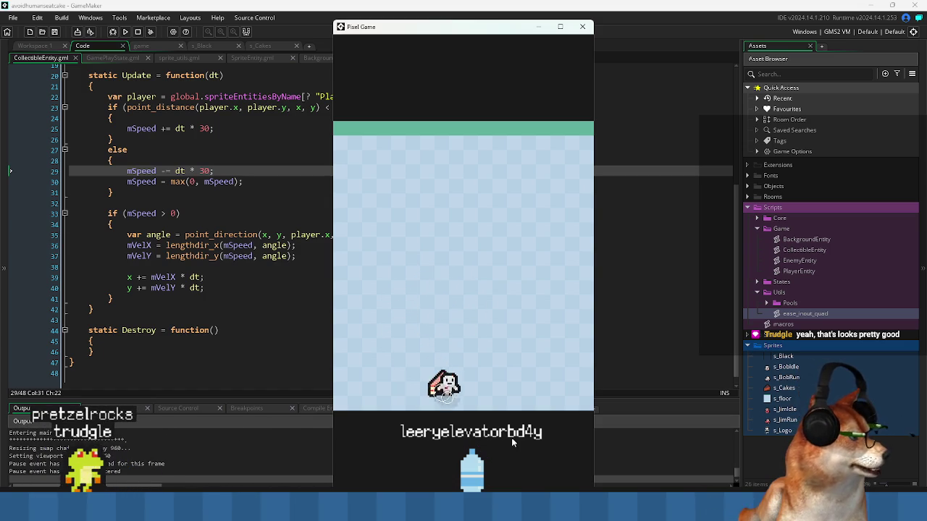
pyautogui.click(582, 27)
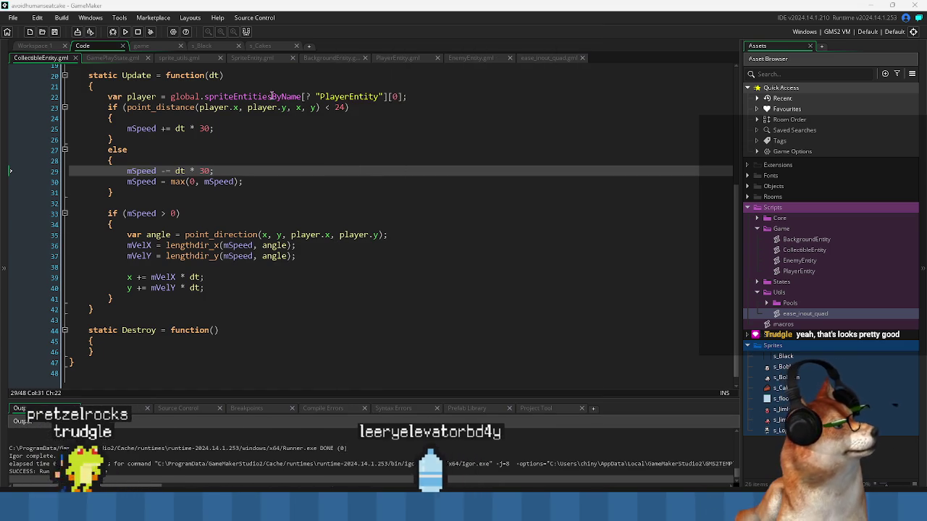
pyautogui.click(273, 96)
pyautogui.click(295, 209)
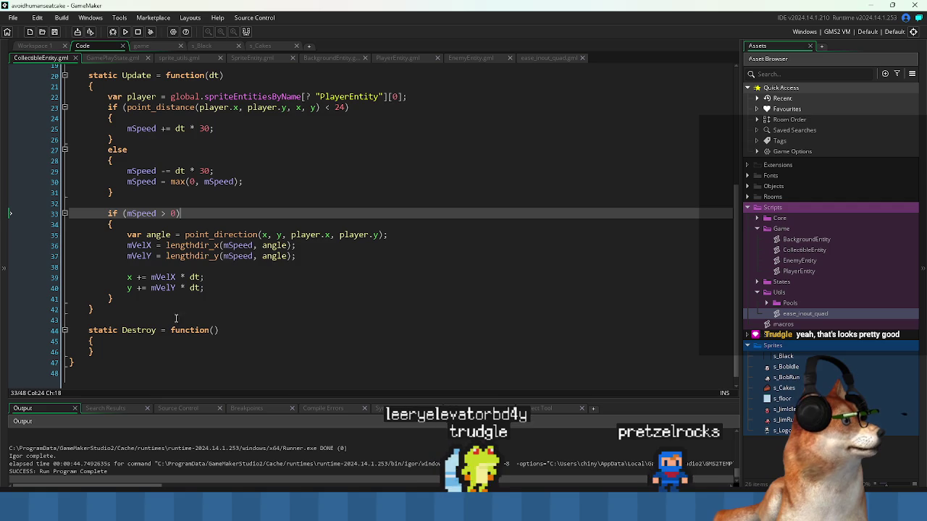
pyautogui.moveTo(138, 304); pyautogui.dragTo(108, 107)
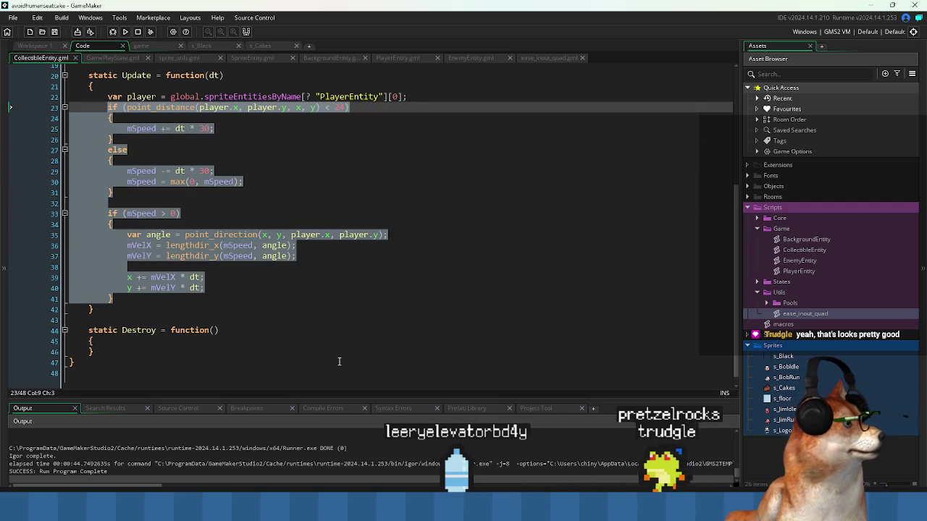
# Duplicate the mSpeed = max(0, mSpeed) line onto a new line below line 25.
pyautogui.click(295, 310)
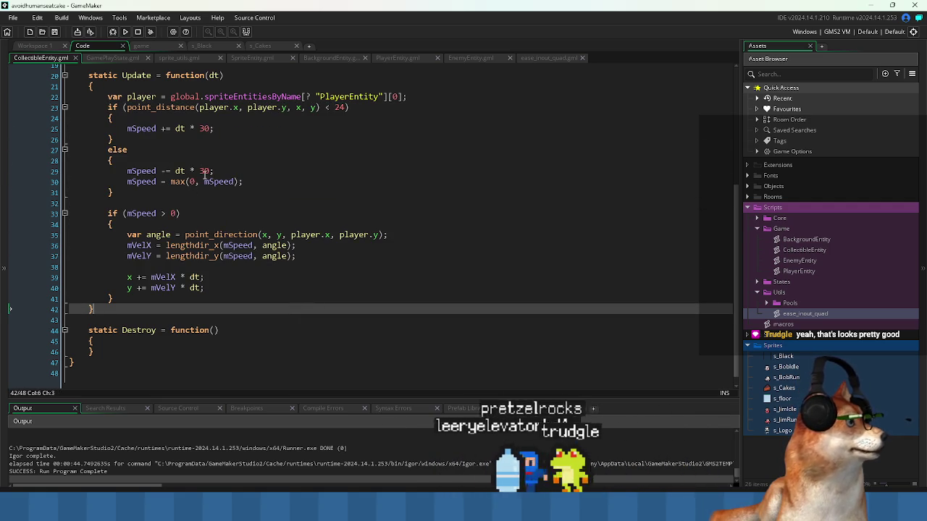
pyautogui.click(205, 171)
pyautogui.click(204, 128)
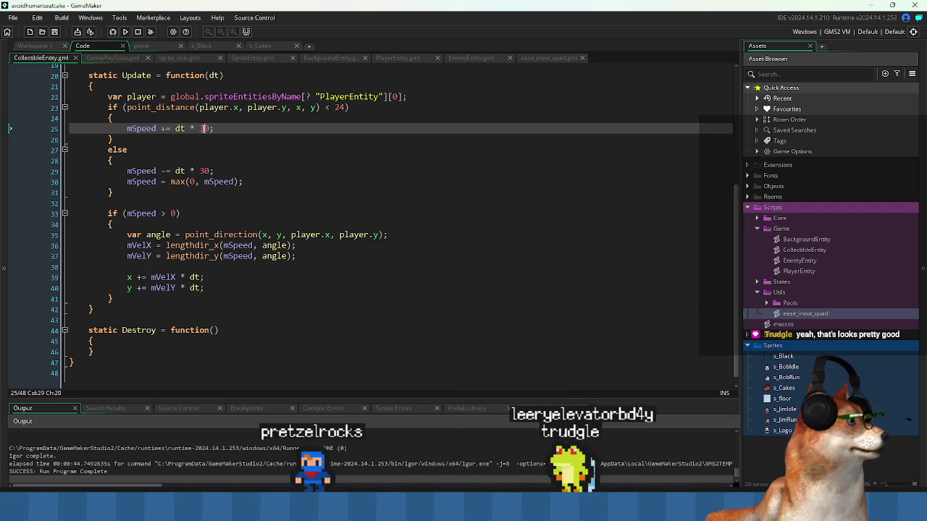
pyautogui.click(205, 171)
pyautogui.scroll(2, 334, 158)
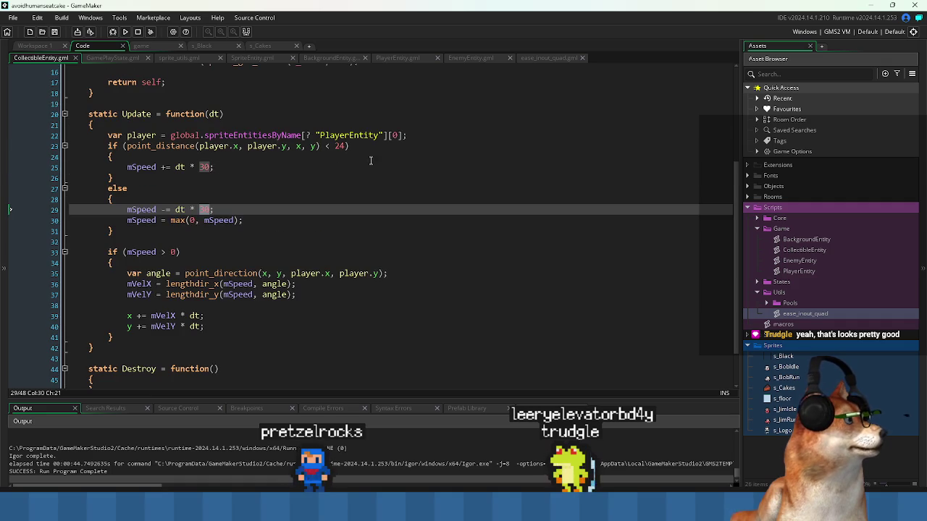
pyautogui.click(227, 168)
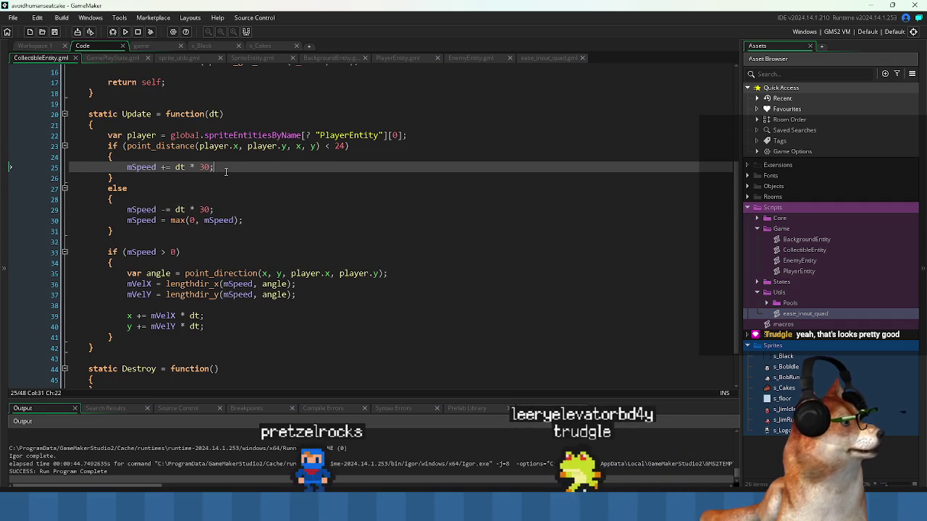
pyautogui.press('Return')
pyautogui.press('Down')
pyautogui.press('Down')
pyautogui.press('Down')
pyautogui.press('End')
pyautogui.hotkey('shift', 'Home')
pyautogui.hotkey('ctrl', 'c')
pyautogui.press('Up')
pyautogui.press('Up')
pyautogui.press('Up')
pyautogui.hotkey('ctrl', 'v')
pyautogui.hotkey('ctrl', 'Left')
pyautogui.hotkey('ctrl', 'Left')
pyautogui.hotkey('ctrl', 'Left')
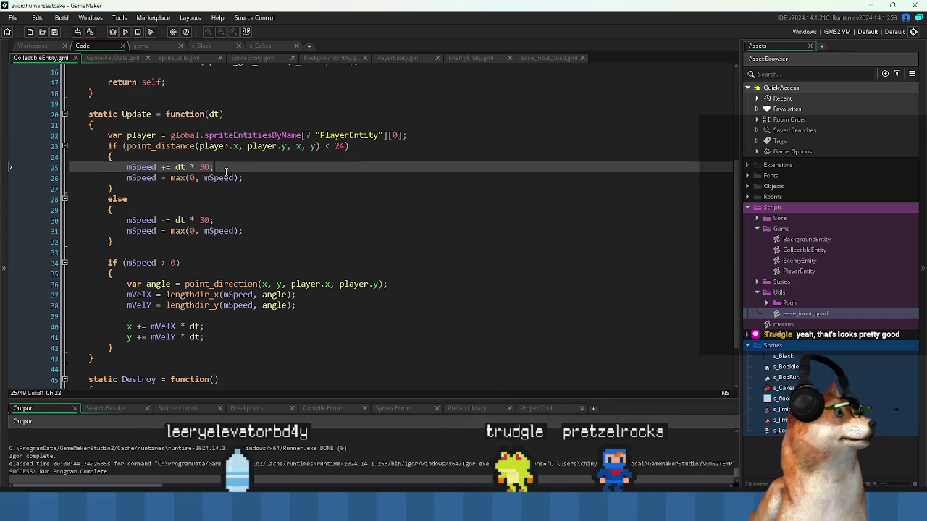
# Turn the copied line into mSpeed = min(60, mSpeed), checking the player's SPEED value.
pyautogui.write('min')
pyautogui.press('Right')
pyautogui.press('Right')
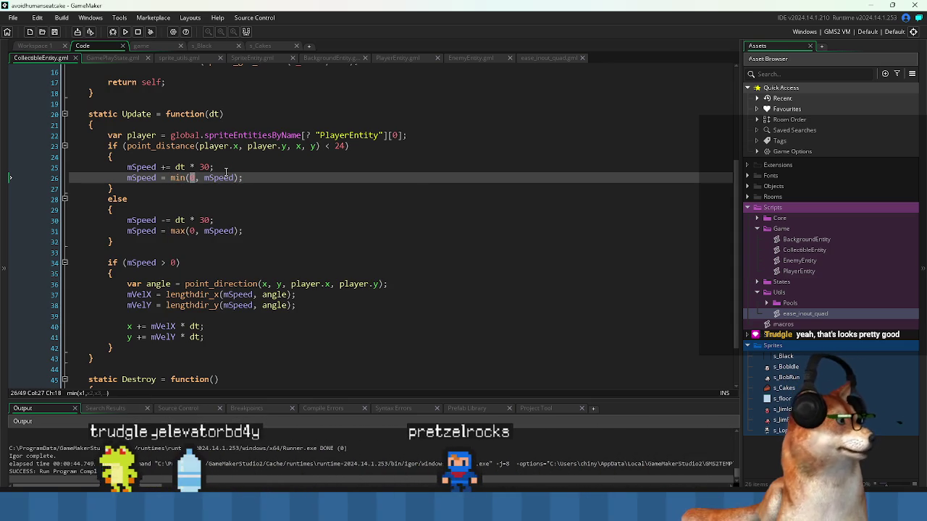
pyautogui.click(399, 58)
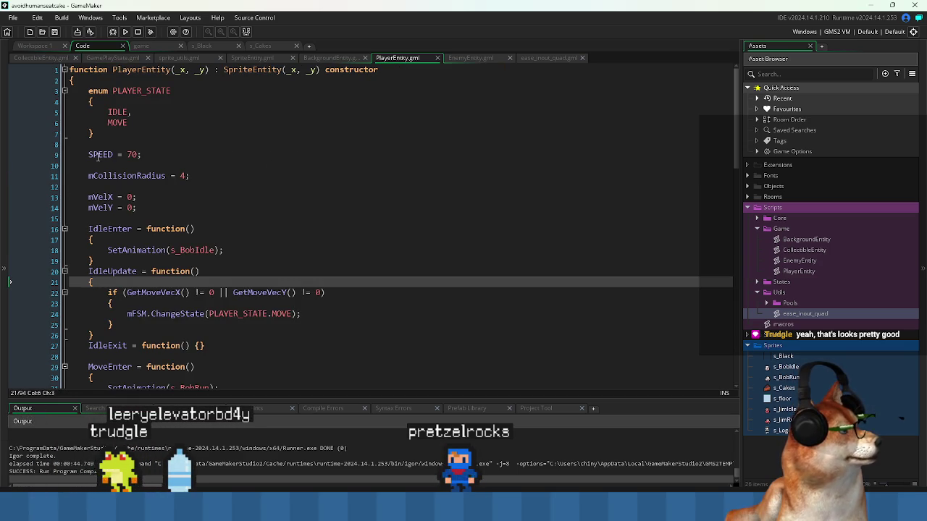
pyautogui.click(40, 57)
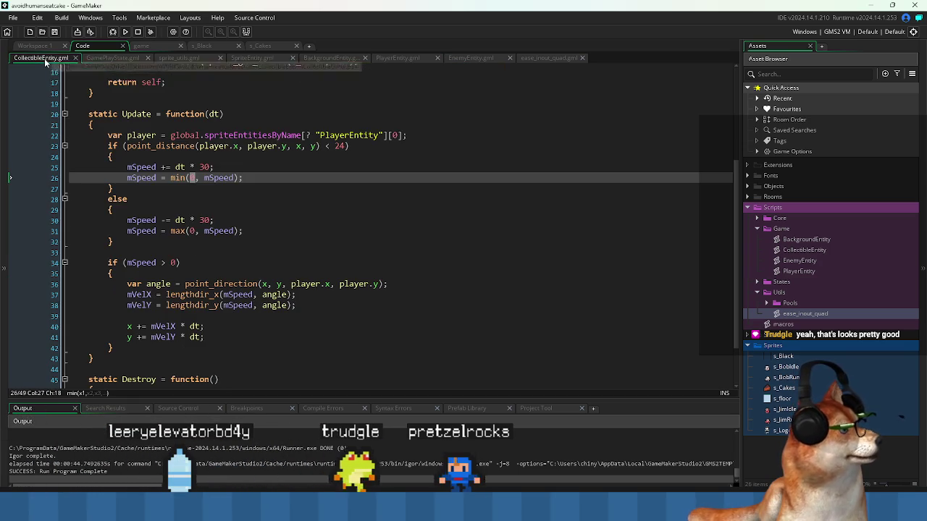
pyautogui.press('Left')
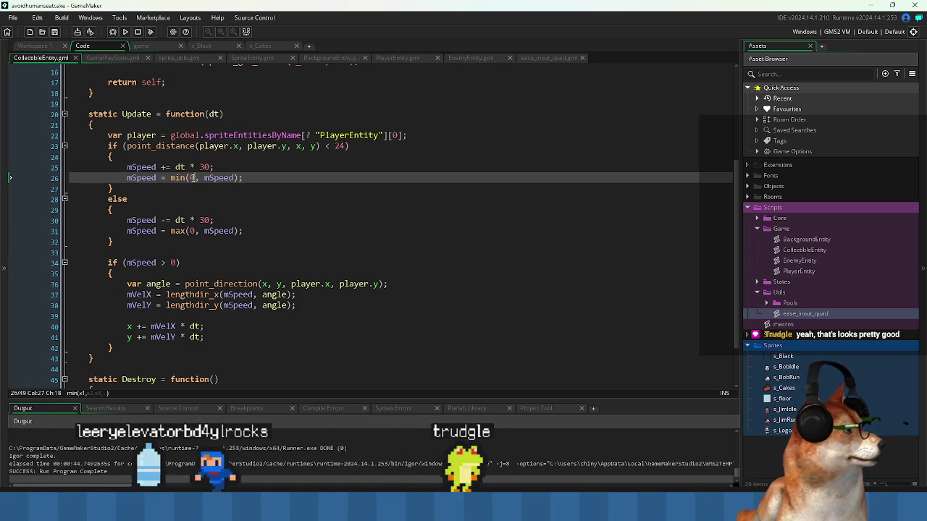
pyautogui.write('60')
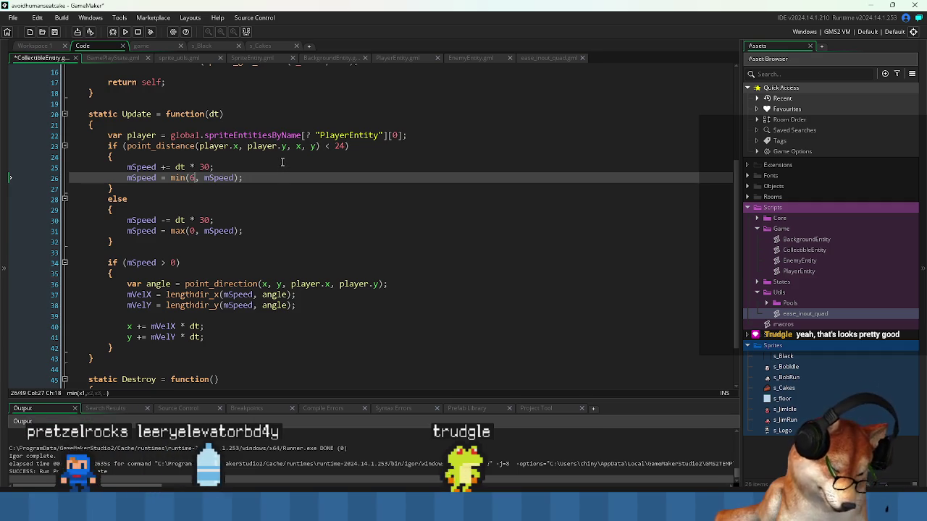
pyautogui.click(376, 199)
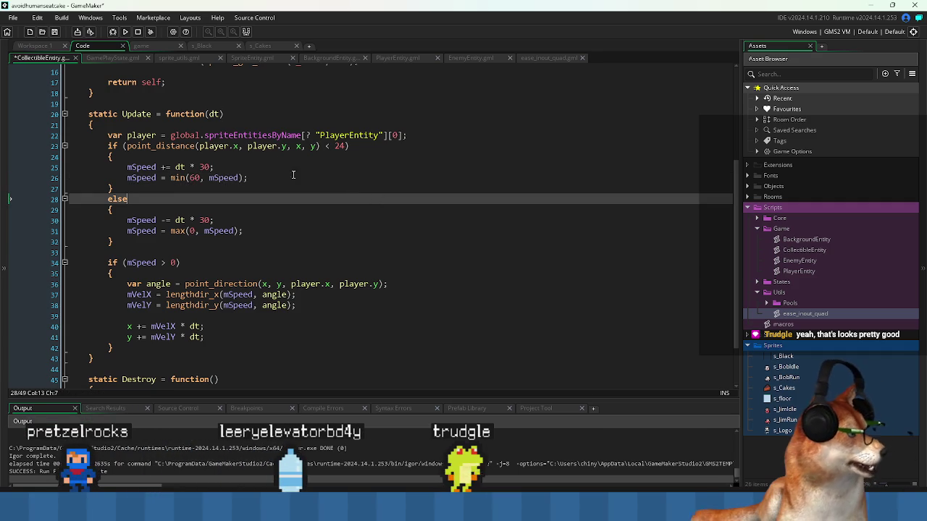
pyautogui.click(124, 37)
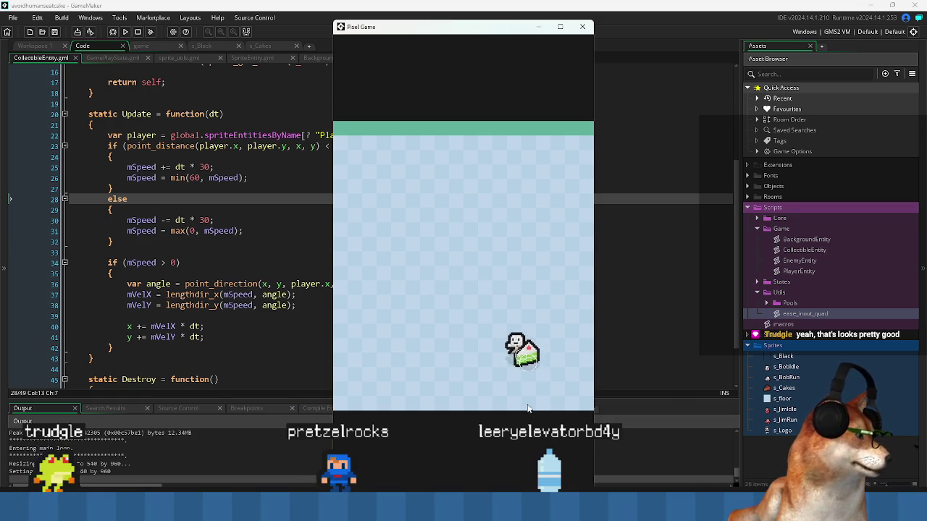
pyautogui.click(582, 26)
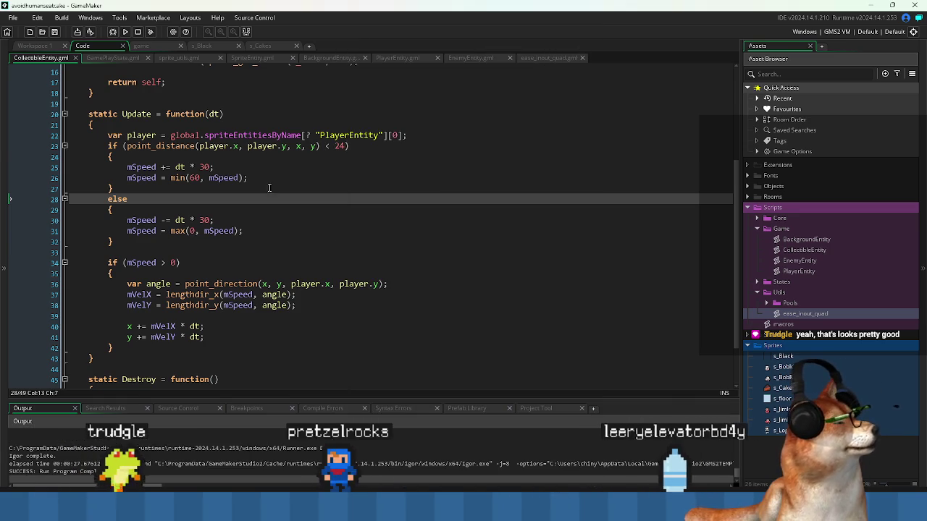
# Change the dt * 30 speed multipliers on lines 25 and 30 to dt * 40, then run the game.
pyautogui.click(305, 146)
pyautogui.click(268, 192)
pyautogui.click(194, 178)
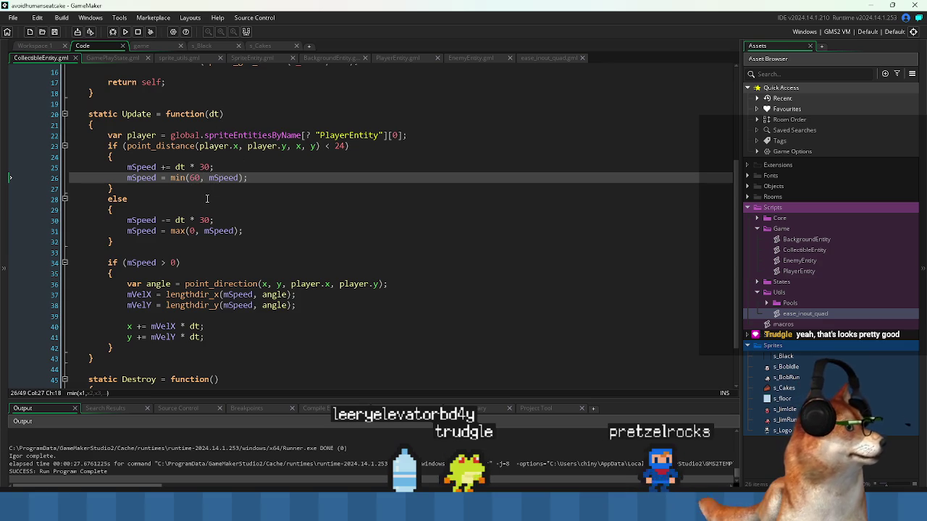
pyautogui.moveTo(199, 168); pyautogui.dragTo(205, 167)
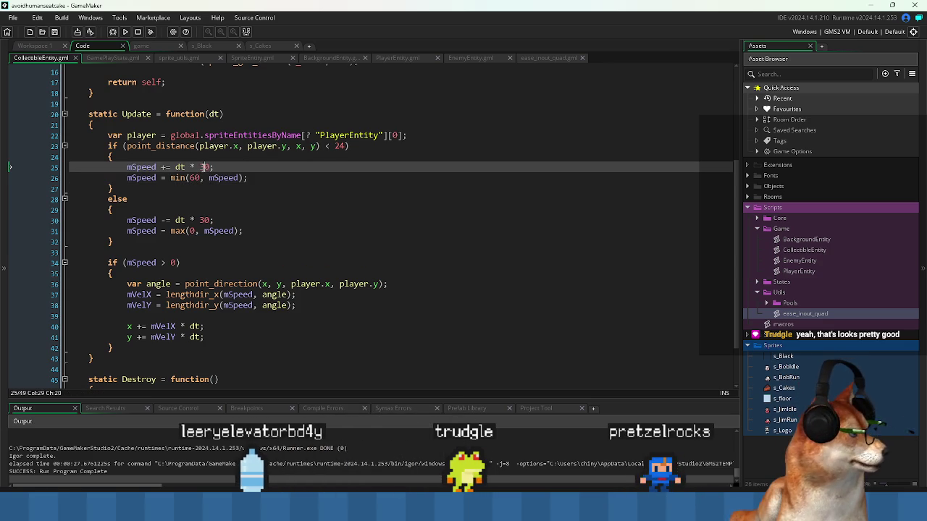
pyautogui.write('4')
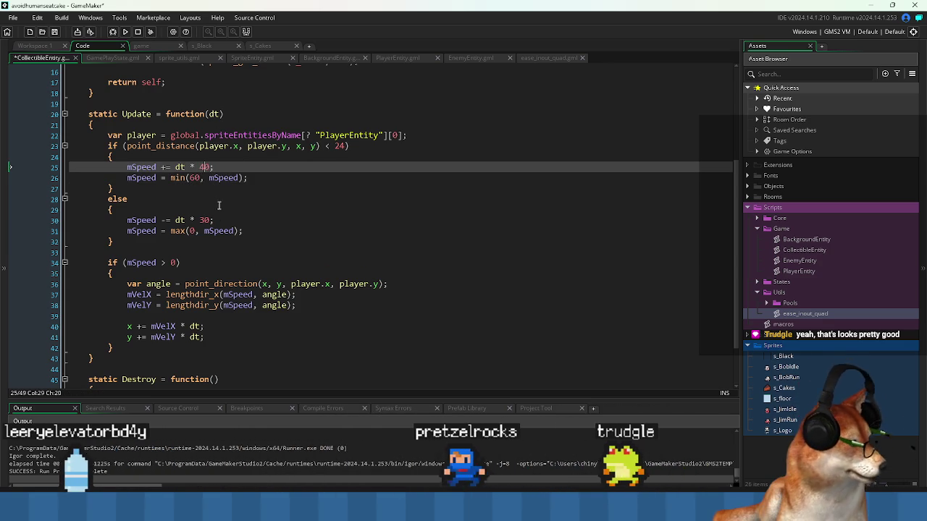
pyautogui.click(209, 220)
pyautogui.write('4')
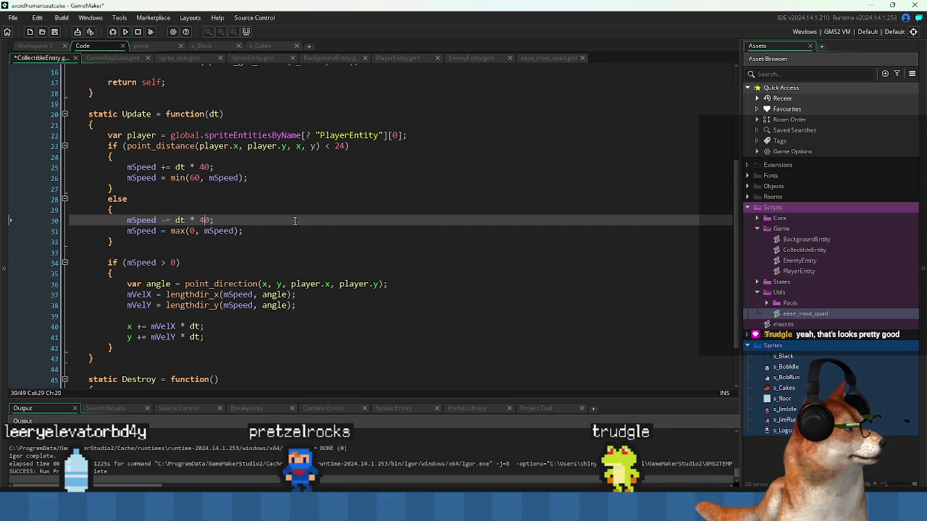
pyautogui.press('F5')
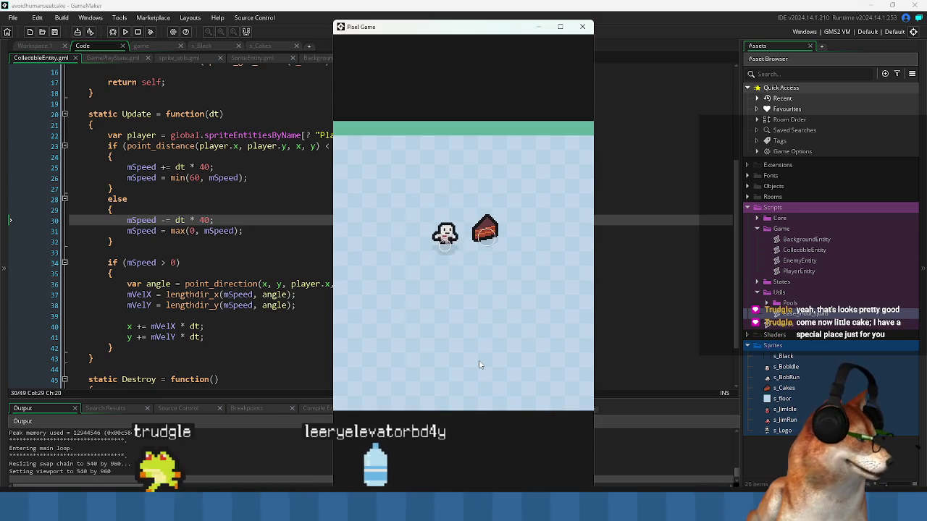
# Walk the penguin around the level with the arrow keys while the cake chases it.
pyautogui.press('Up')
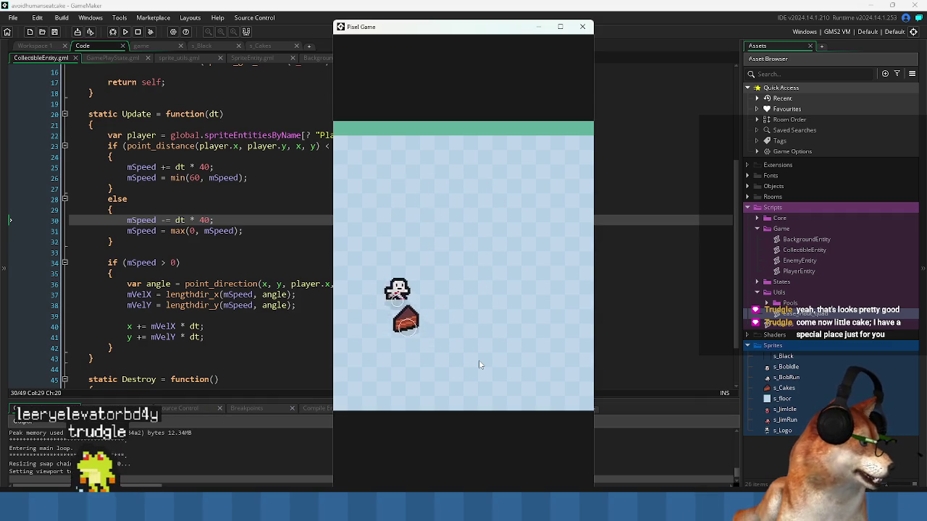
pyautogui.press('Right')
pyautogui.press('Down')
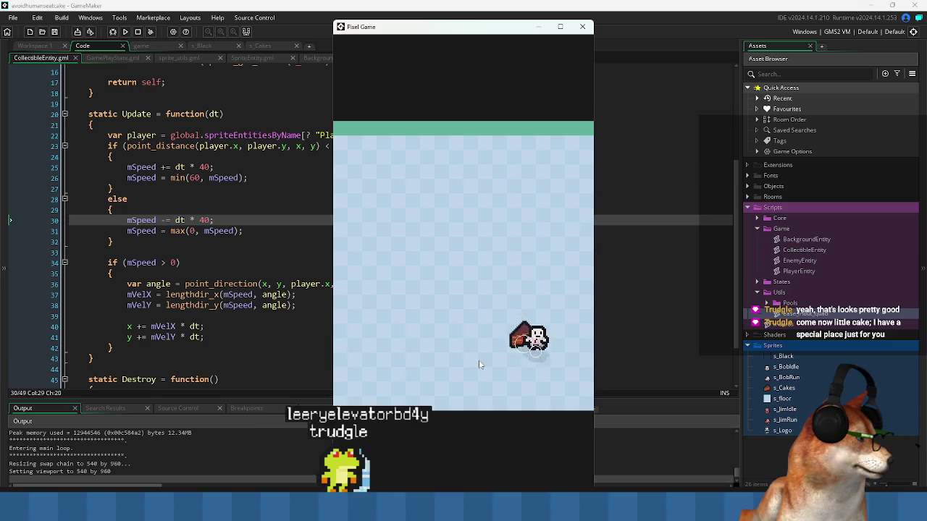
pyautogui.press('Up')
pyautogui.press('Left')
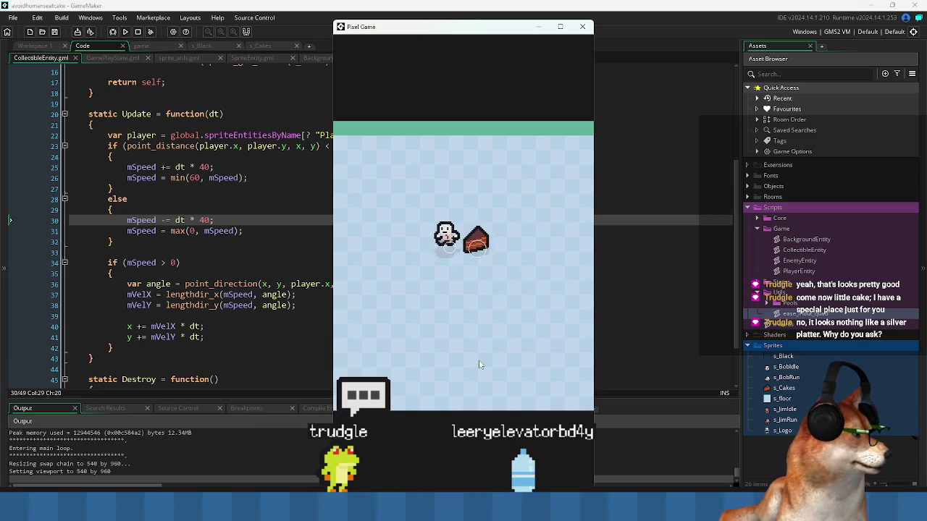
pyautogui.press('Down')
pyautogui.press('Right')
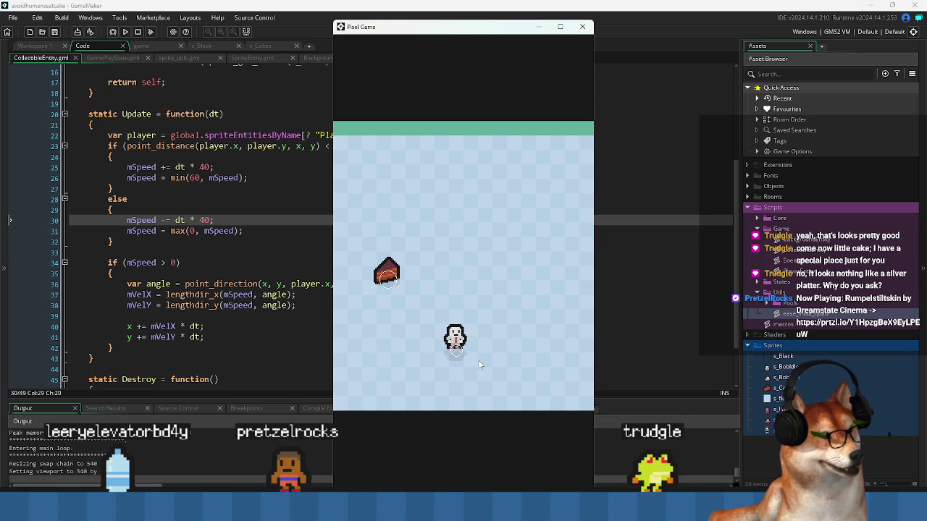
pyautogui.press('Up')
pyautogui.press('Right')
pyautogui.press('Up')
pyautogui.press('Left')
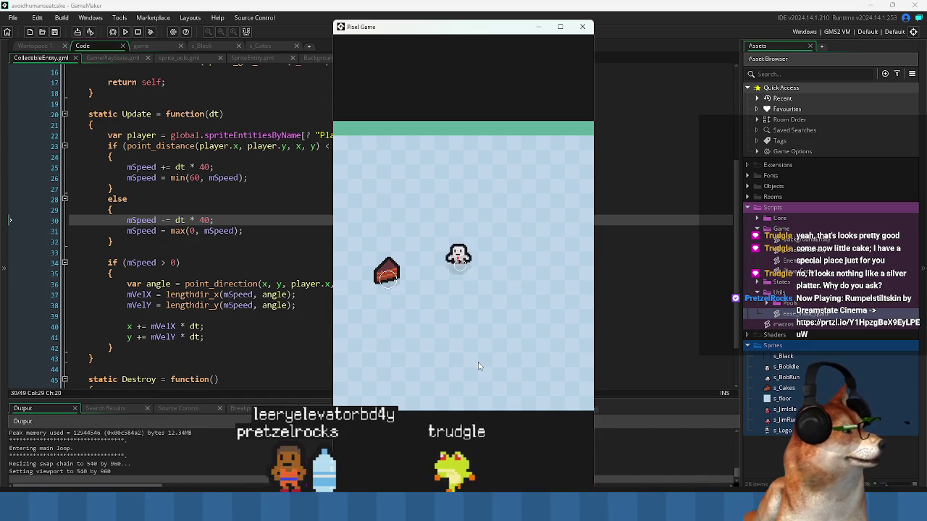
pyautogui.press('Left')
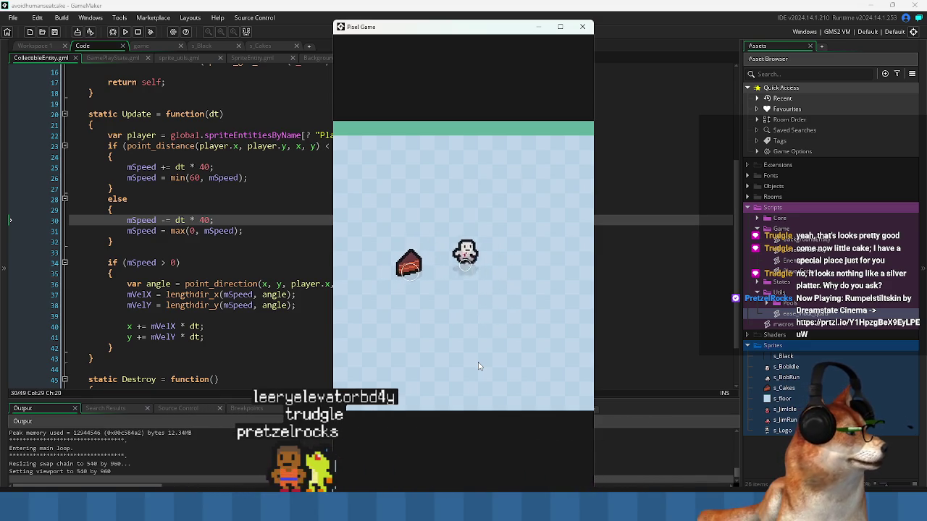
pyautogui.press('Left')
pyautogui.press('Right')
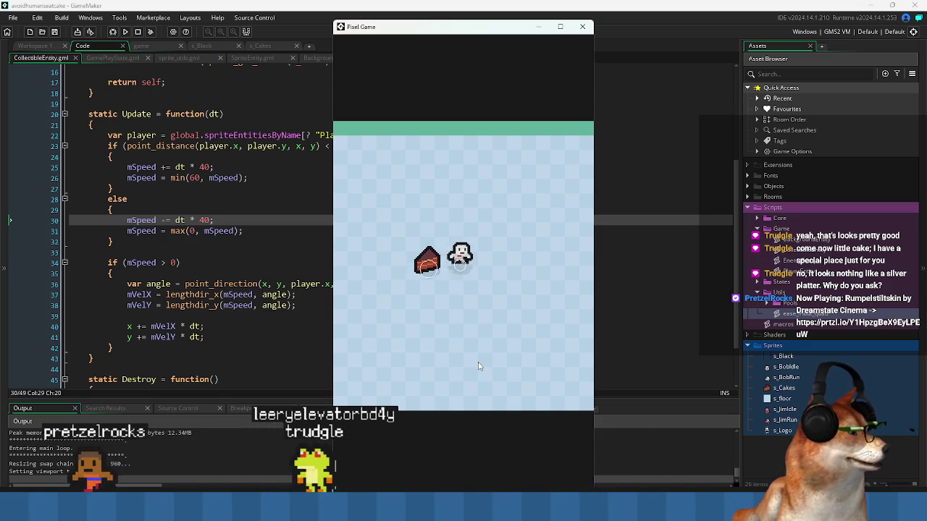
# Keep steering the penguin with the cake following, then switch to the mockup folder in File Explorer.
pyautogui.press('Right')
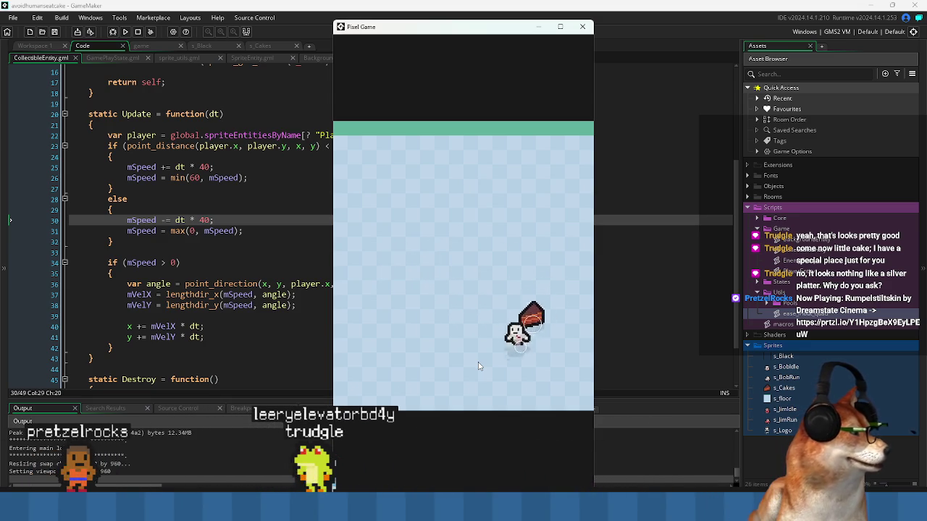
pyautogui.press('Left')
pyautogui.press('Up')
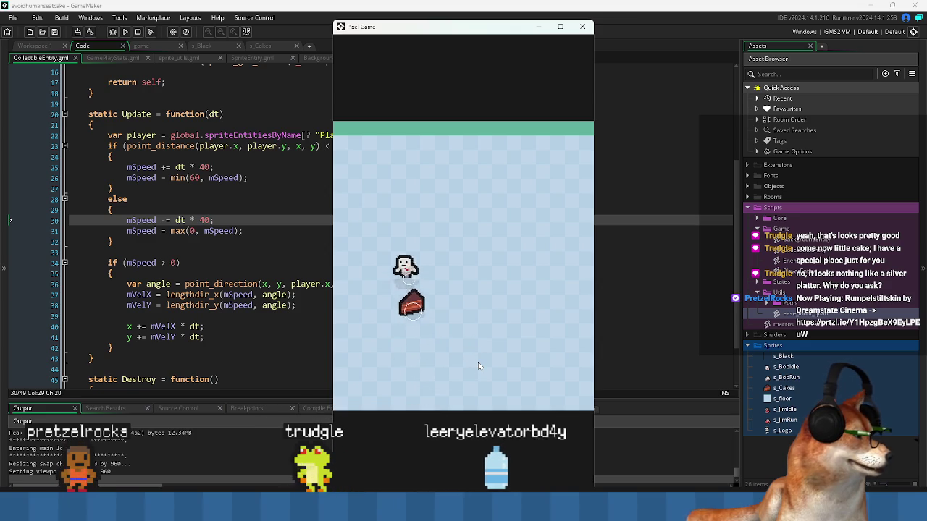
pyautogui.press('Up')
pyautogui.press('Right')
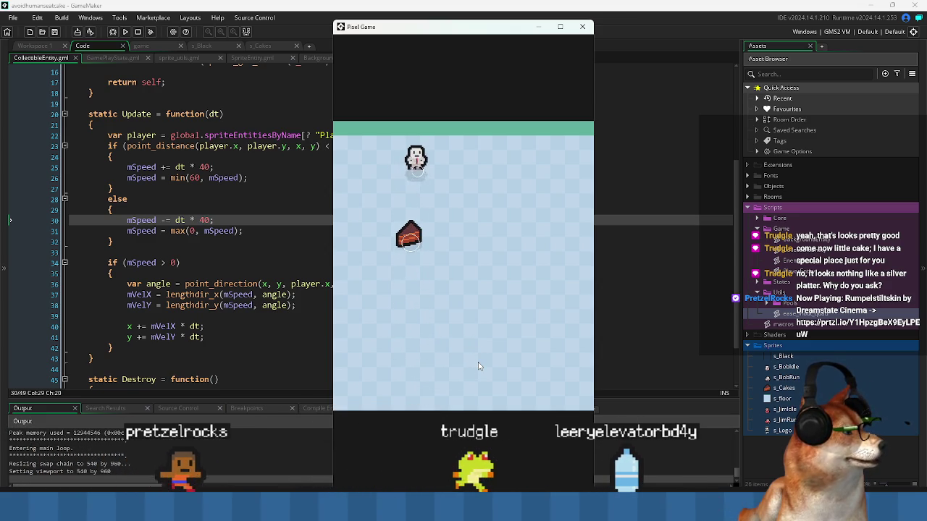
pyautogui.press('Down')
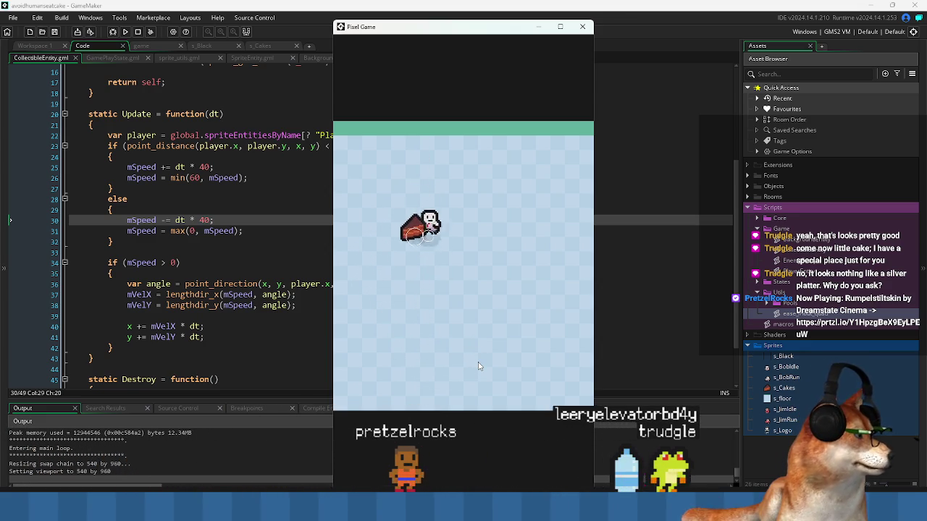
pyautogui.press('Down')
pyautogui.press('Left')
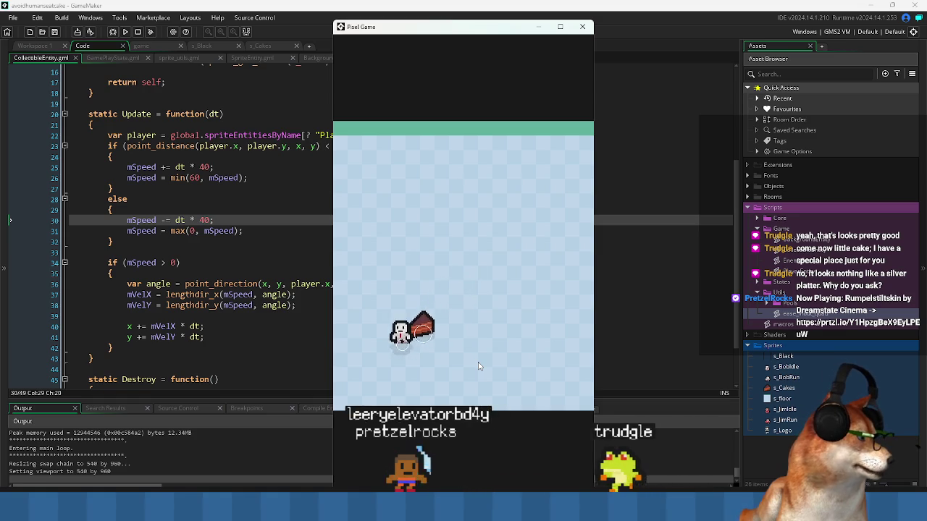
pyautogui.press('Up')
pyautogui.press('Right')
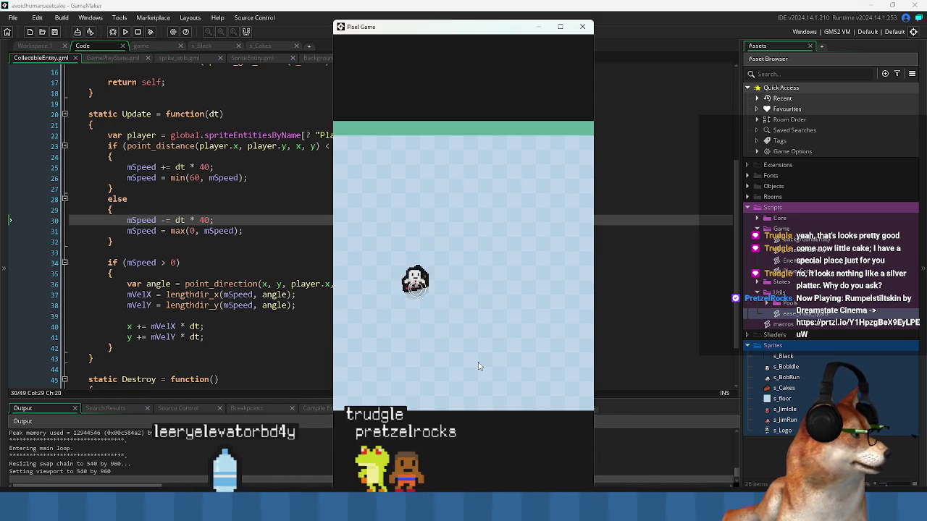
pyautogui.press('Right')
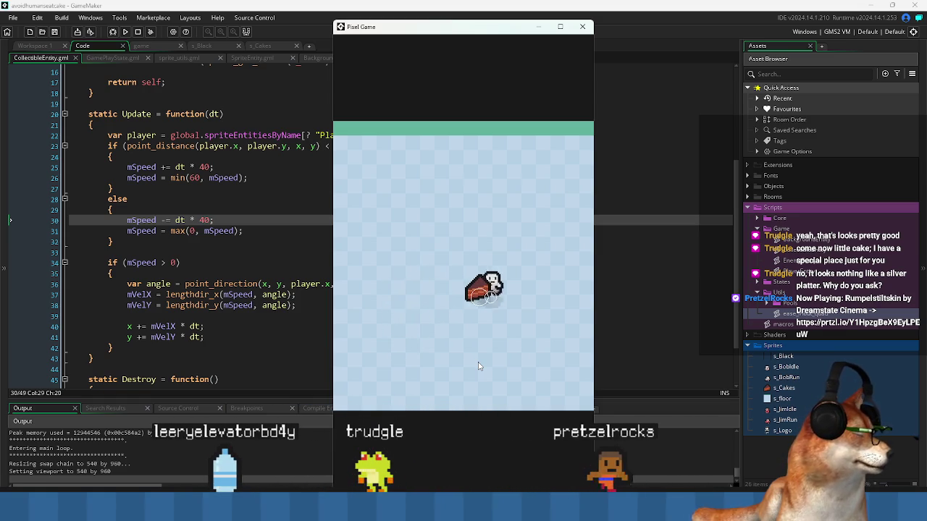
pyautogui.press('Up')
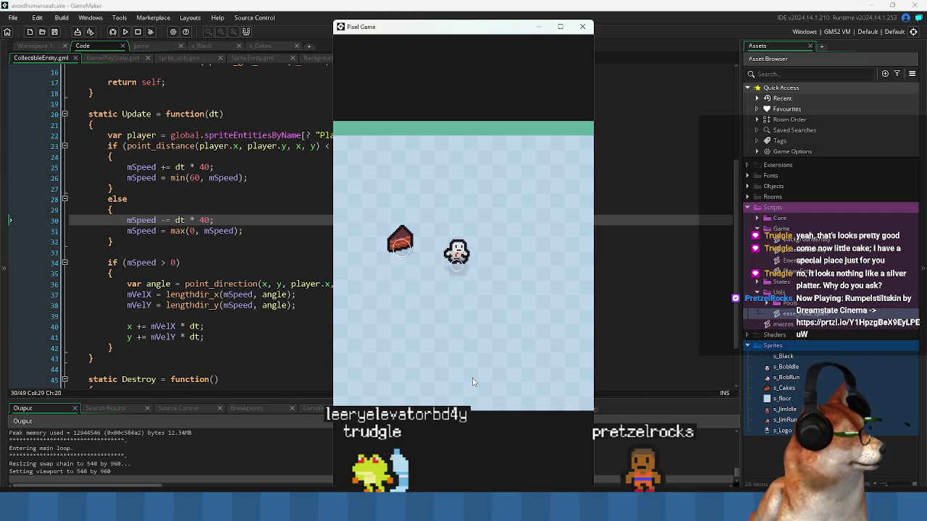
pyautogui.press('Down')
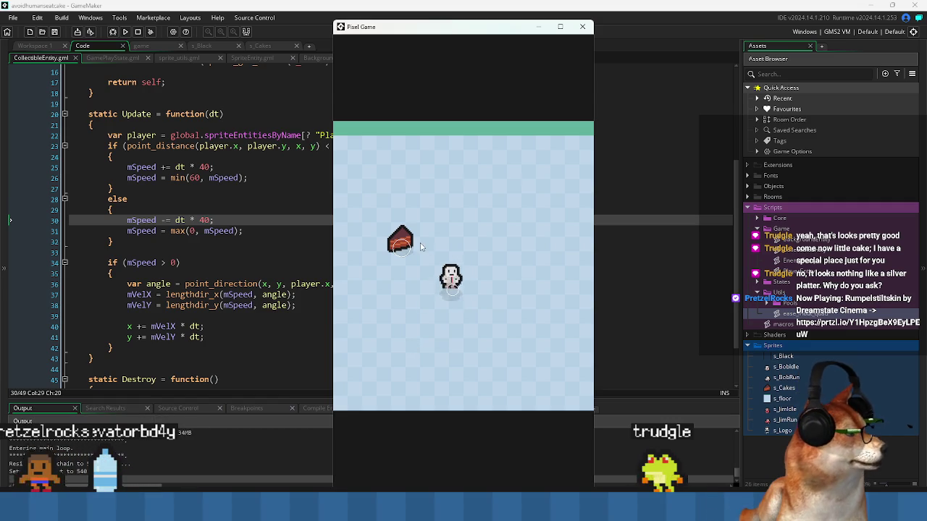
pyautogui.hotkey('alt', 'Tab')
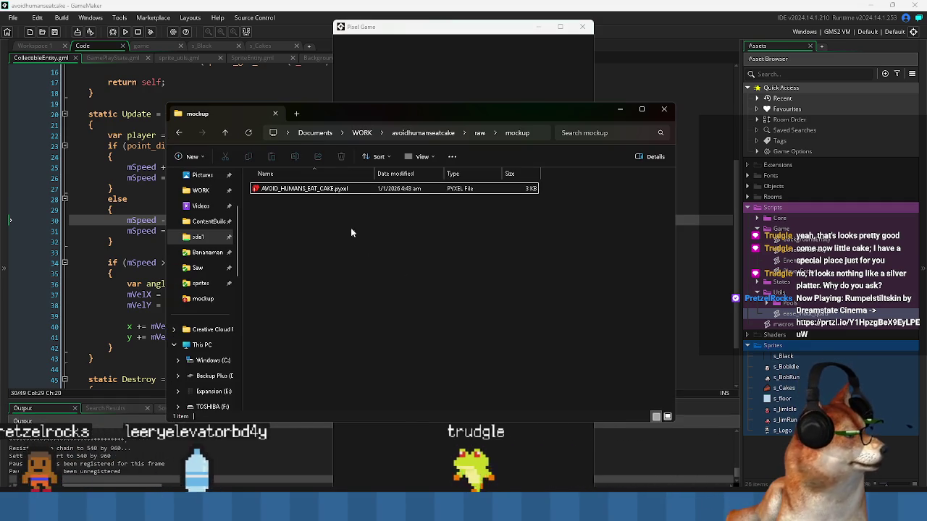
# Browse from mockup up to the raw folder, then through its sprites and mockup subfolders into sprites.
pyautogui.click(480, 133)
pyautogui.click(299, 209)
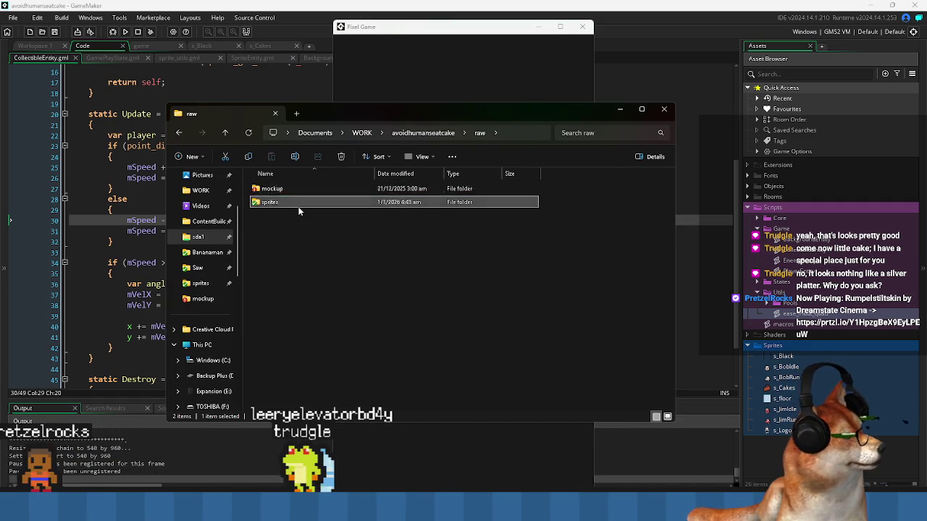
pyautogui.doubleClick(299, 208)
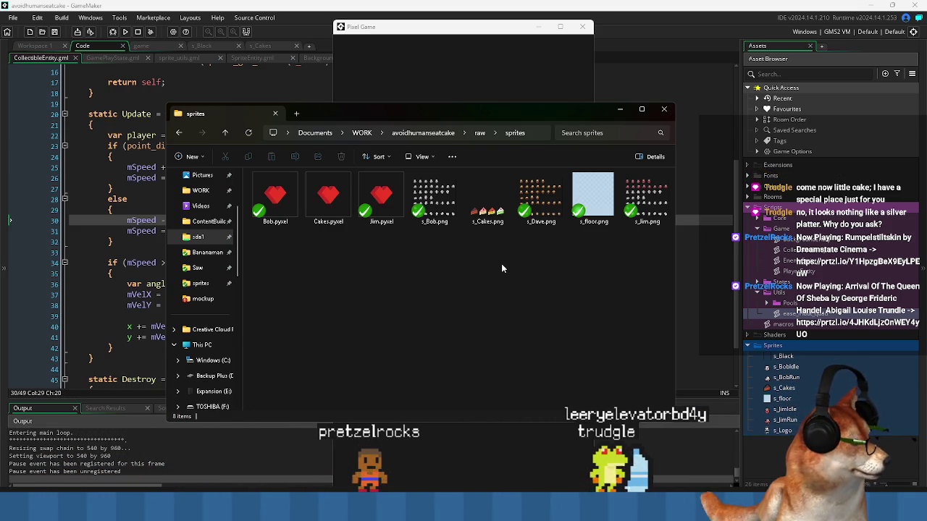
pyautogui.click(480, 133)
pyautogui.doubleClick(272, 188)
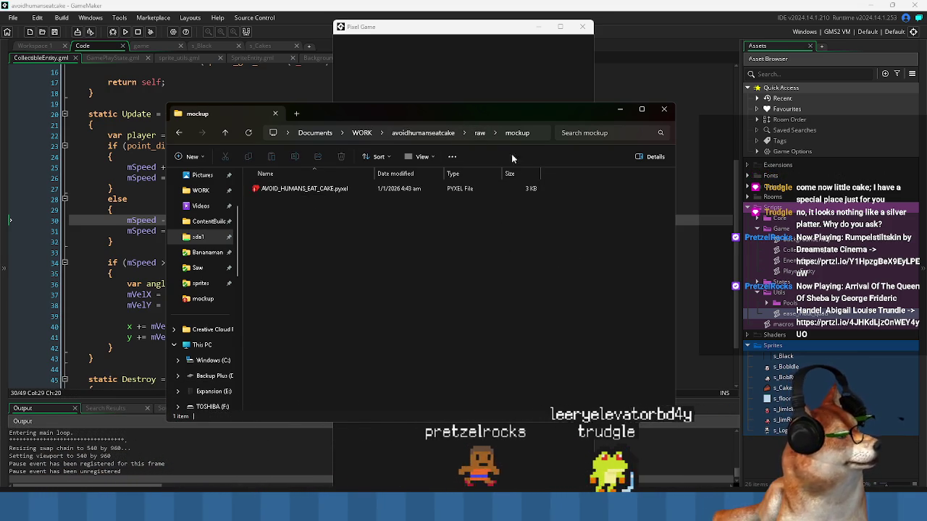
pyautogui.click(479, 133)
pyautogui.doubleClick(316, 203)
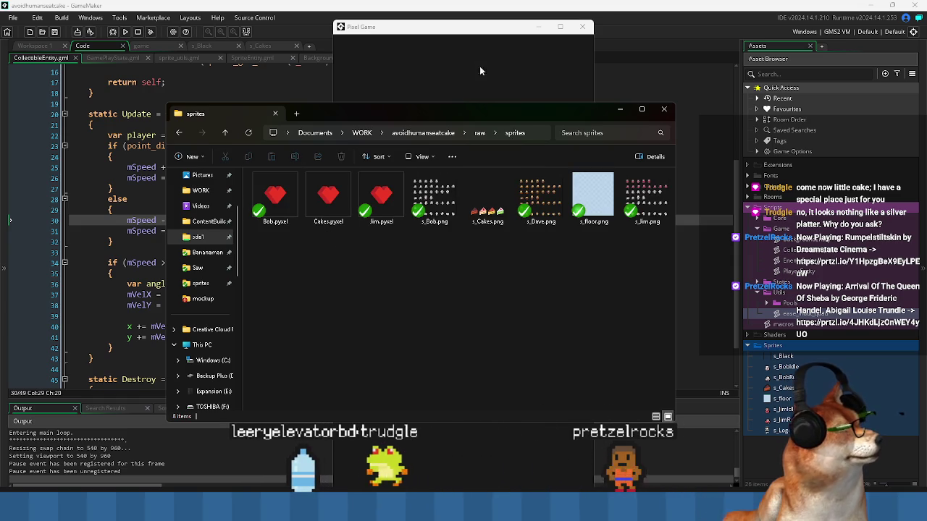
# Close the running game and open the s_Logo sprite in GameMaker.
pyautogui.click(463, 29)
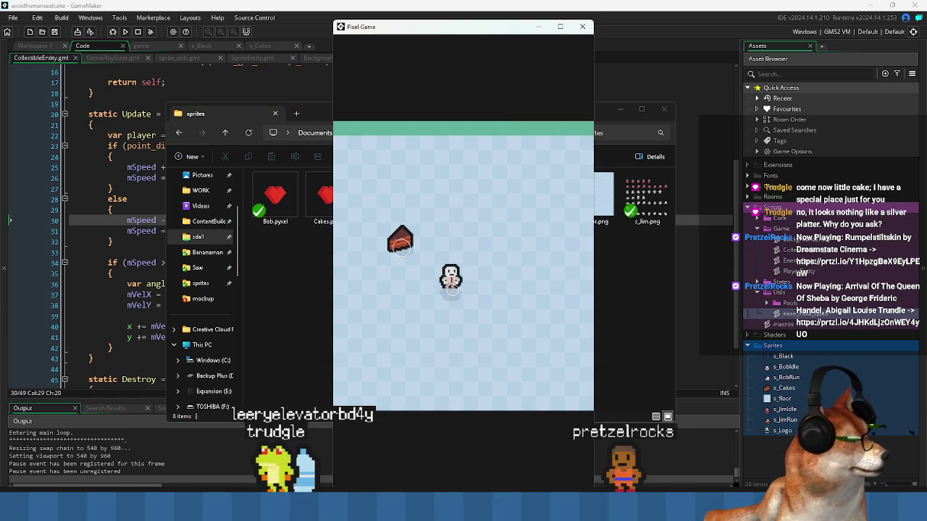
pyautogui.click(582, 26)
pyautogui.doubleClick(782, 430)
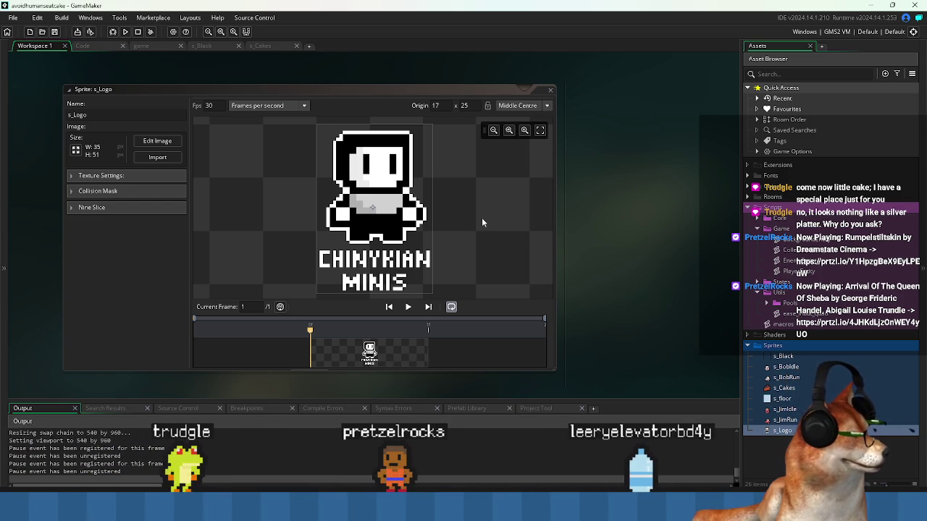
# Pan the s_Logo preview, then switch to the Easing Functions Cheat Sheet page in Chrome.
pyautogui.moveTo(469, 215)
pyautogui.mouseDown()
pyautogui.moveTo(453, 211)
pyautogui.moveTo(450, 220)
pyautogui.moveTo(466, 248)
pyautogui.mouseUp()
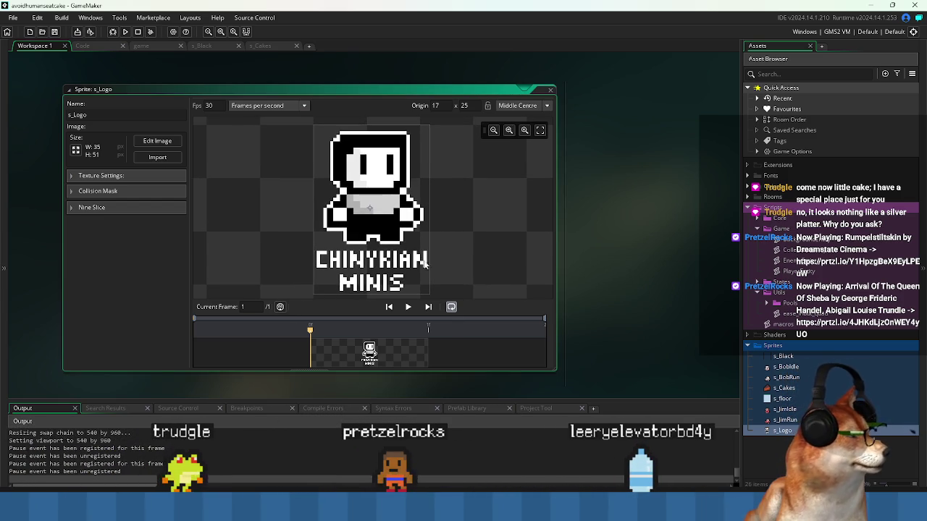
pyautogui.moveTo(467, 507)
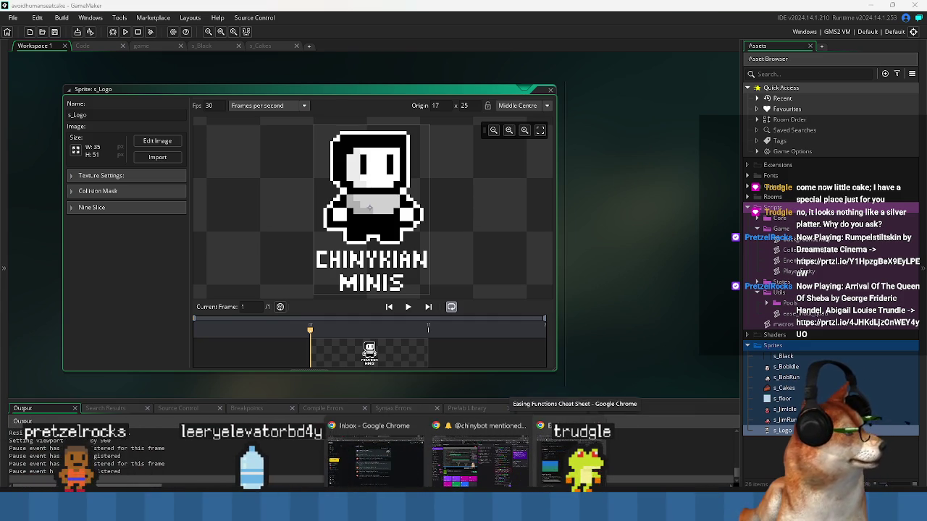
pyautogui.click(572, 456)
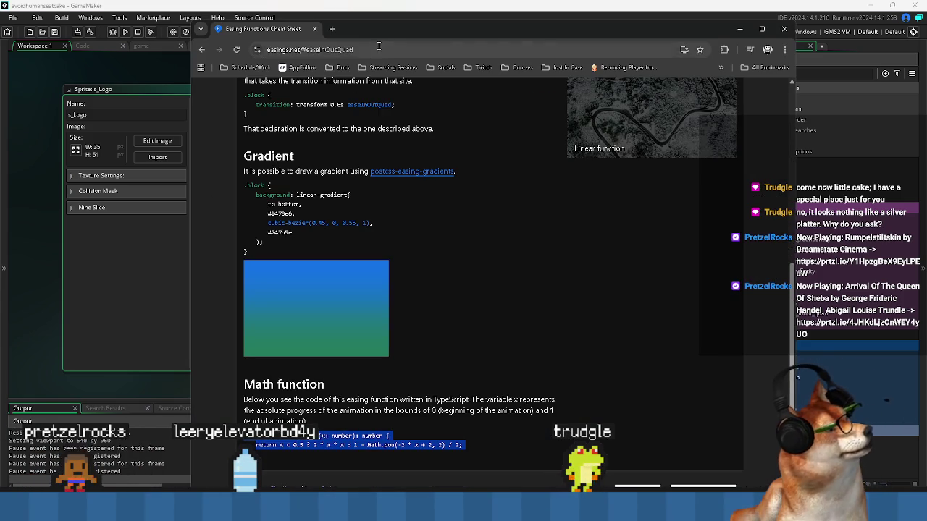
# Return from the browser to GameMaker and close the s_Logo sprite editor.
pyautogui.hotkey('alt', 'Tab')
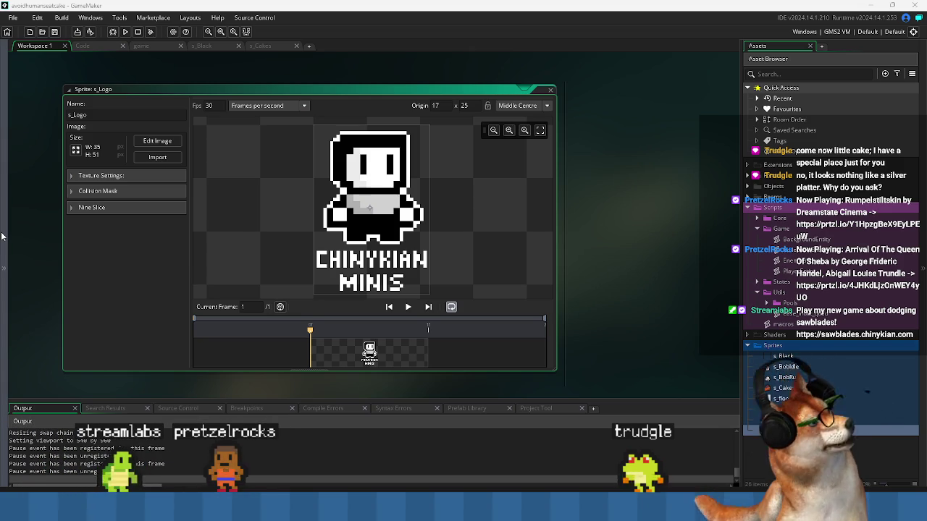
pyautogui.click(549, 92)
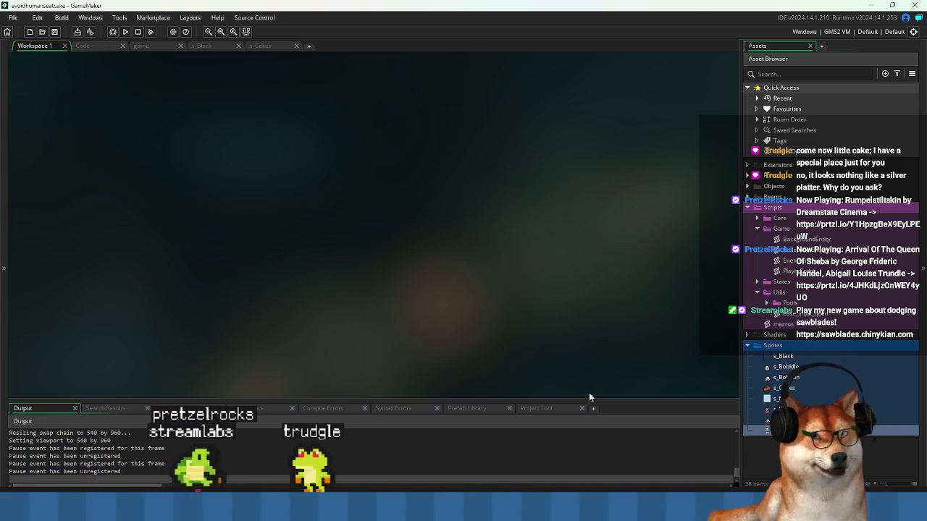
# Run the game again, then close the Pixel Game window when done.
pyautogui.hotkey('alt', 'Tab')
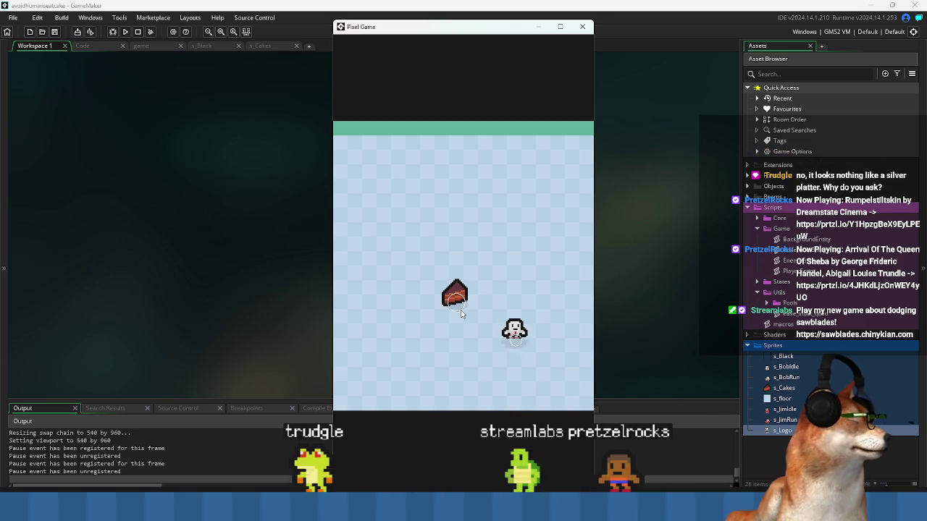
pyautogui.click(583, 28)
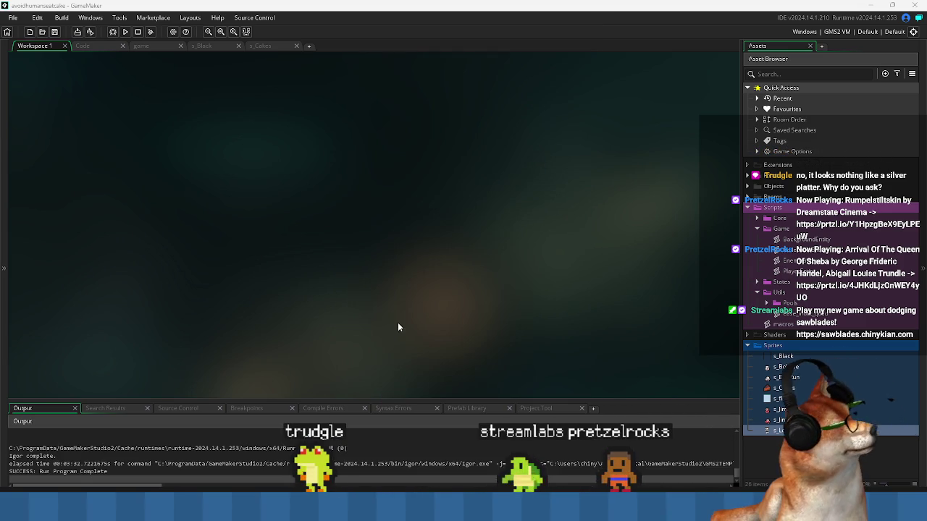
# Change the shadow alpha on line 136 of GamePlayState's OnDraw from 0.1 to 1 and relaunch.
pyautogui.click(100, 47)
pyautogui.scroll(-10, 332, 249)
pyautogui.scroll(-5, 333, 249)
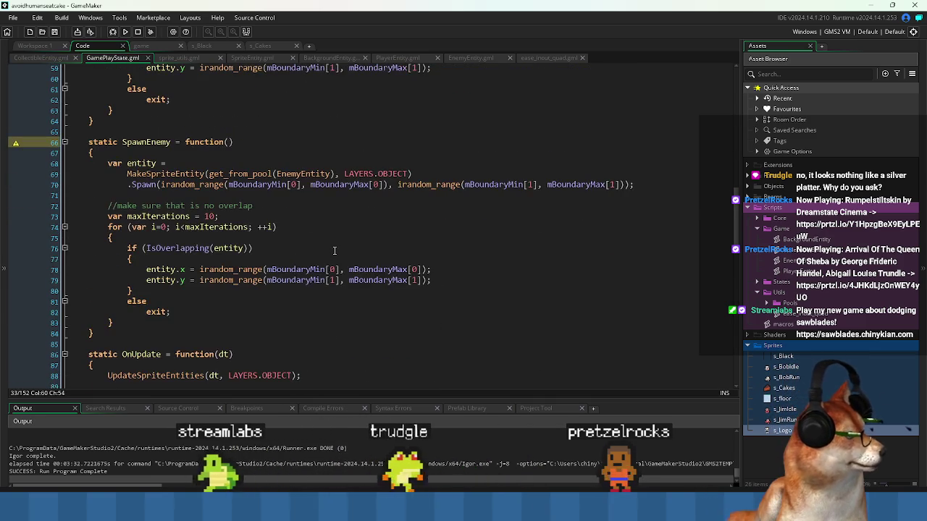
pyautogui.scroll(-20, 331, 241)
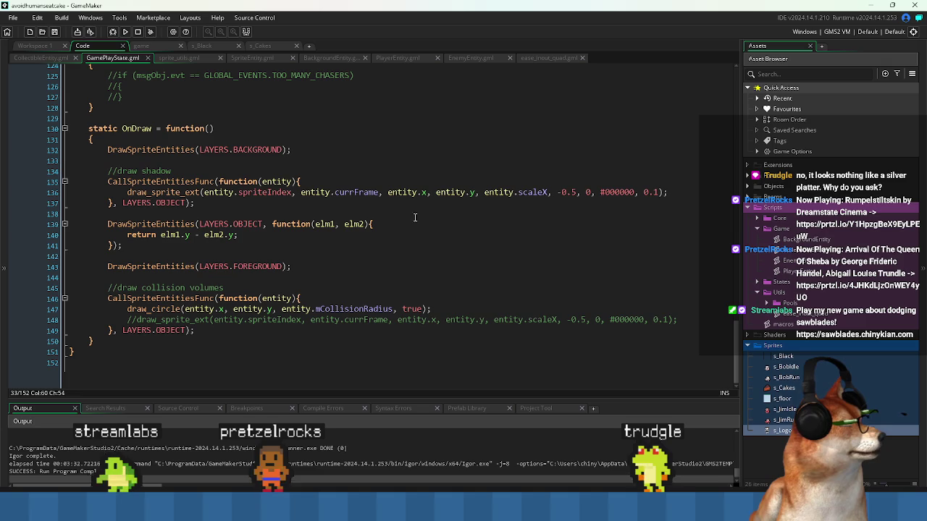
pyautogui.click(656, 193)
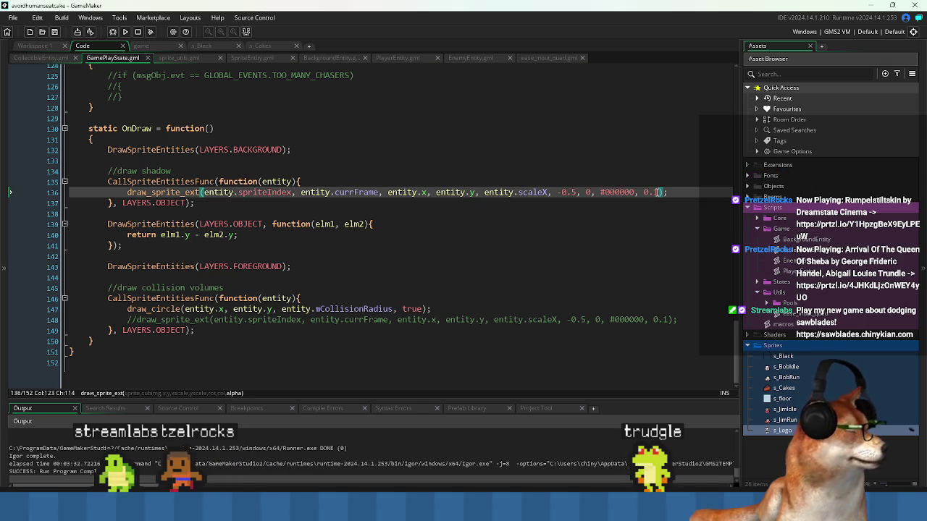
pyautogui.doubleClick(650, 192)
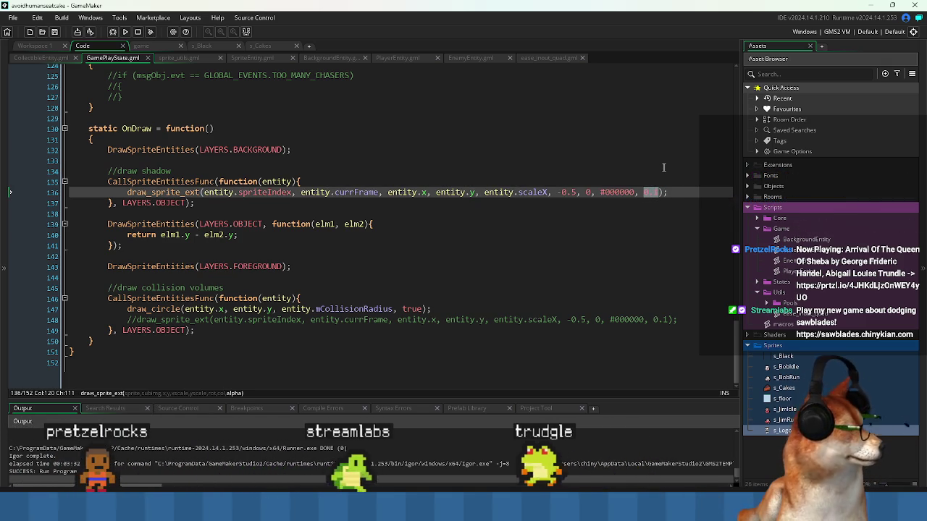
pyautogui.write('1')
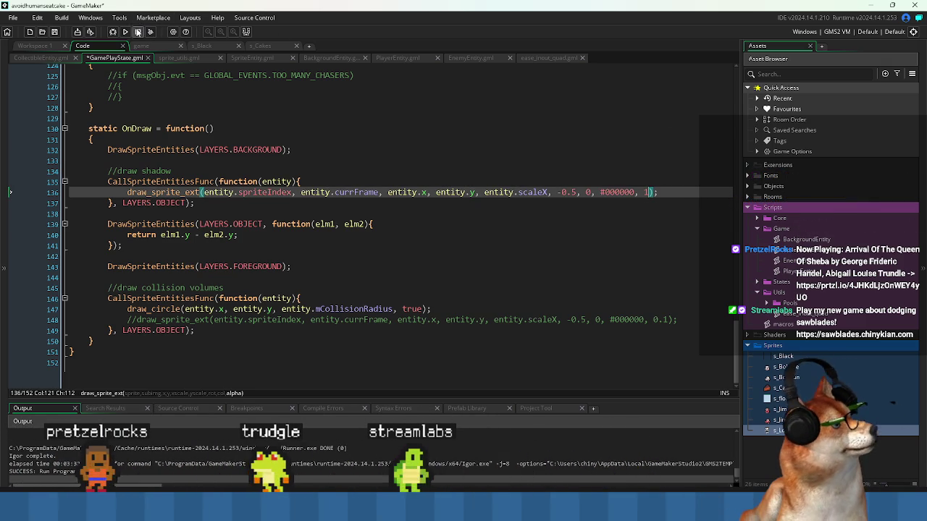
pyautogui.click(126, 32)
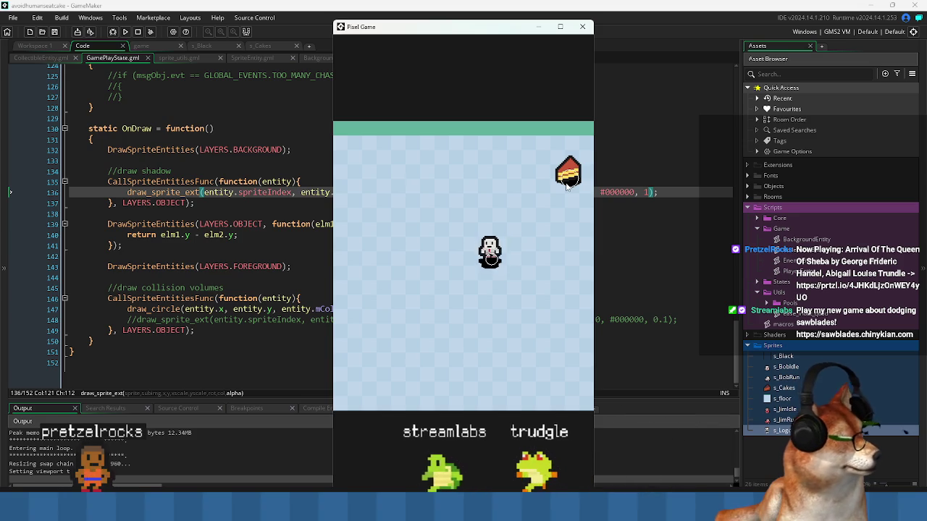
# Return to the code editor and put the caret on the -0.5 shadow y-scale value.
pyautogui.click(215, 203)
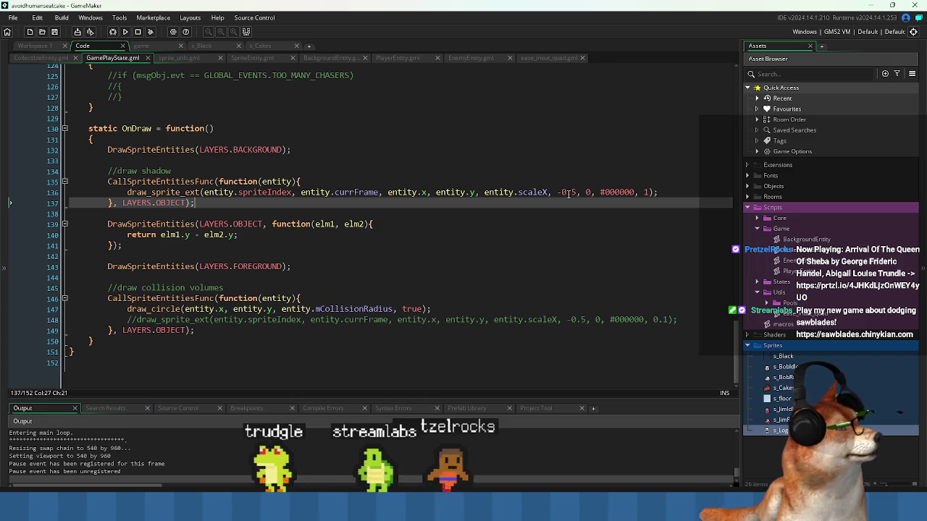
pyautogui.click(568, 192)
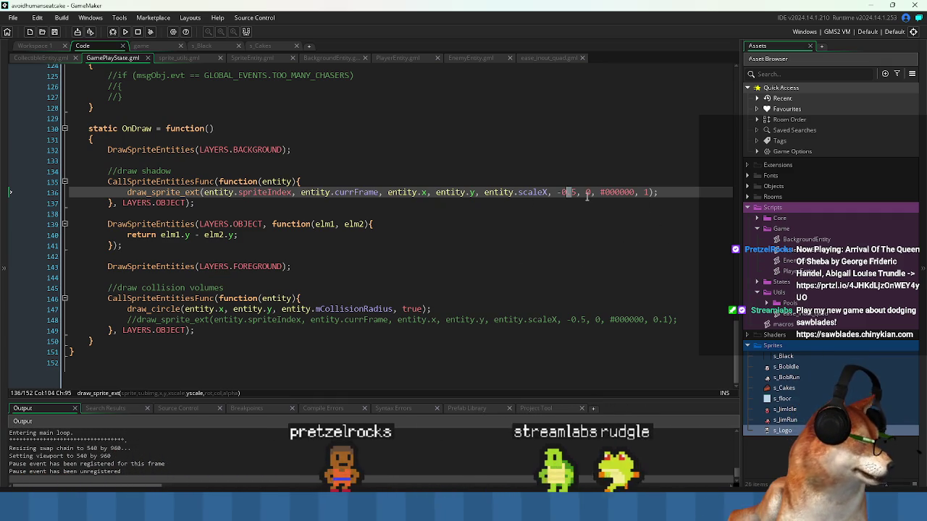
# Open s_Cakes from the Asset Browser to view its 18×19, four-frame cake sprite.
pyautogui.doubleClick(809, 388)
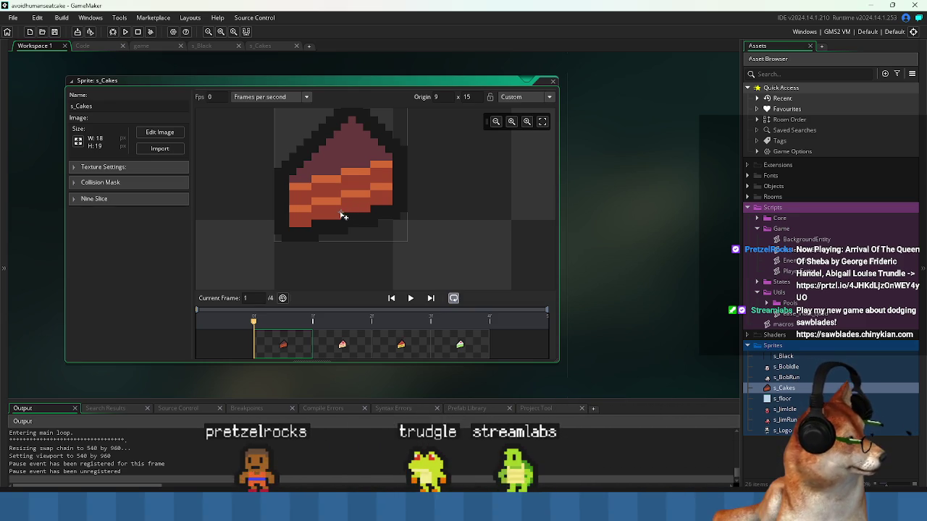
# Lower the s_Cakes origin one pixel to 9 x 16 and run a test of the game.
pyautogui.click(343, 220)
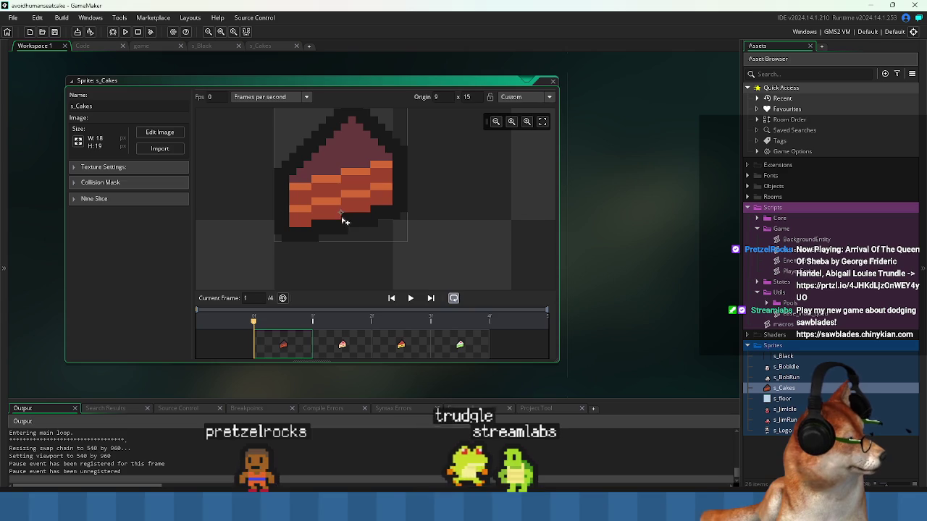
pyautogui.click(126, 33)
pyautogui.click(472, 272)
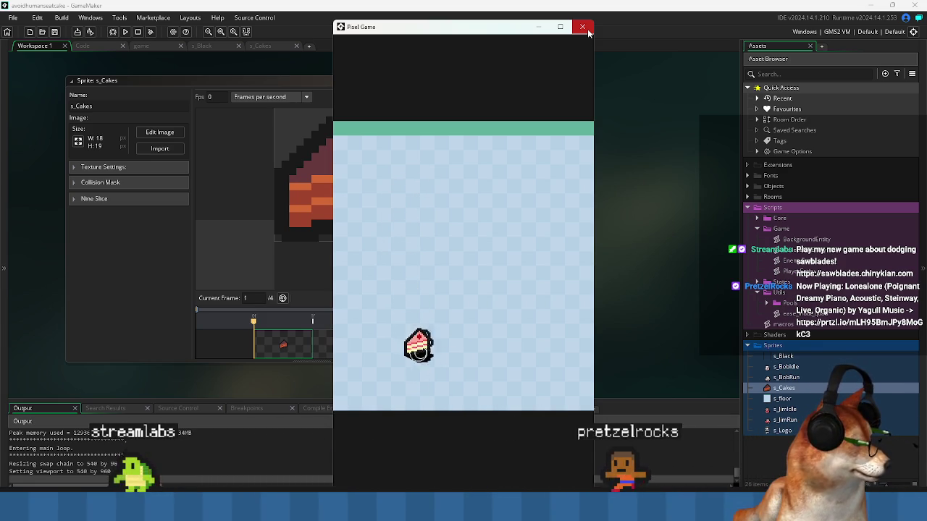
pyautogui.click(588, 32)
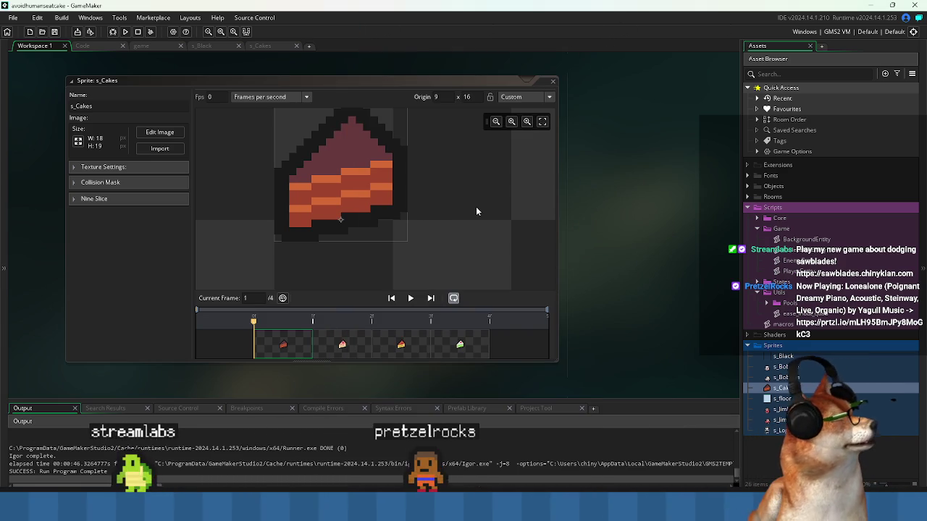
# Change mCollisionRadius on line 3 of CollectibleEntity.gml from 6 to 5.
pyautogui.click(84, 47)
pyautogui.scroll(20, 333, 189)
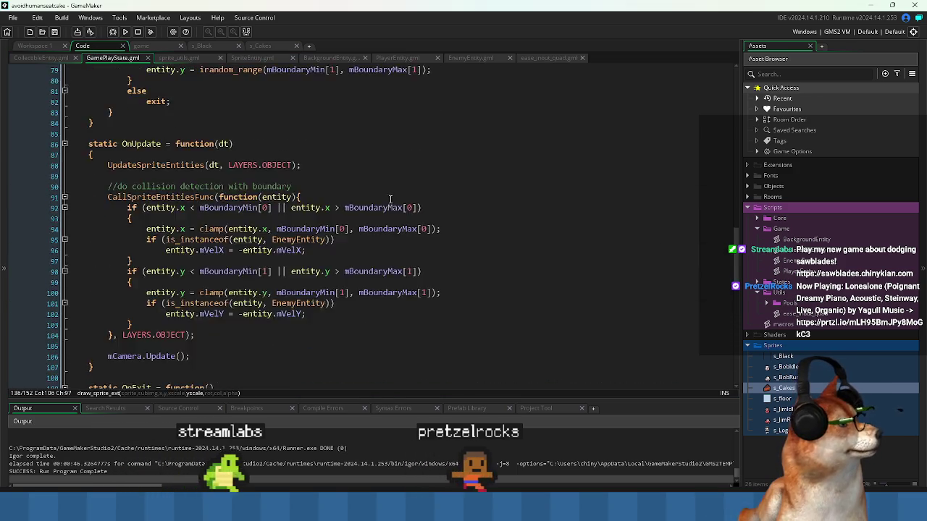
pyautogui.scroll(10, 396, 206)
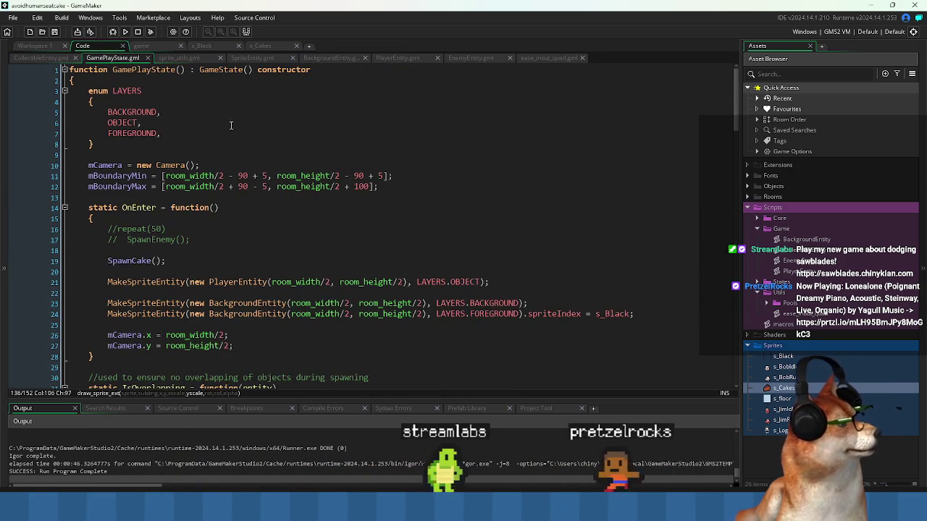
pyautogui.click(41, 57)
pyautogui.scroll(5, 195, 148)
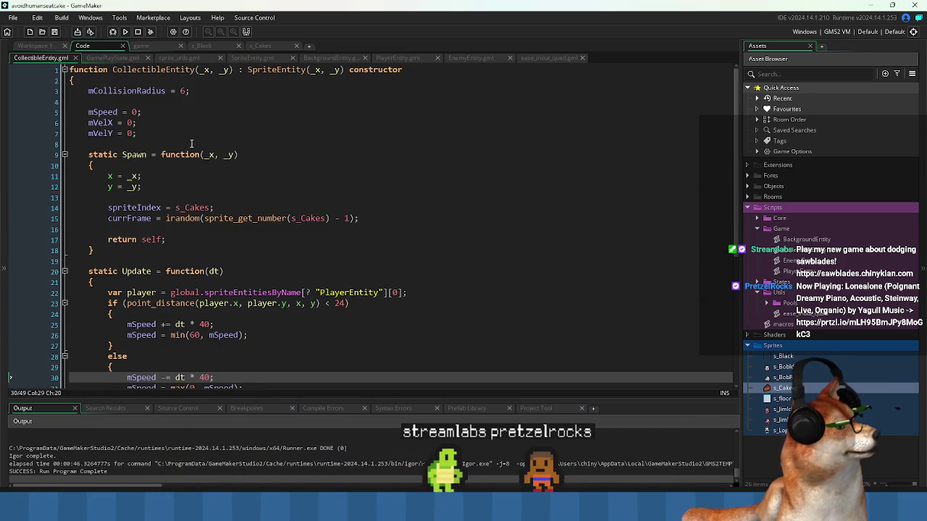
pyautogui.click(183, 91)
pyautogui.write('5')
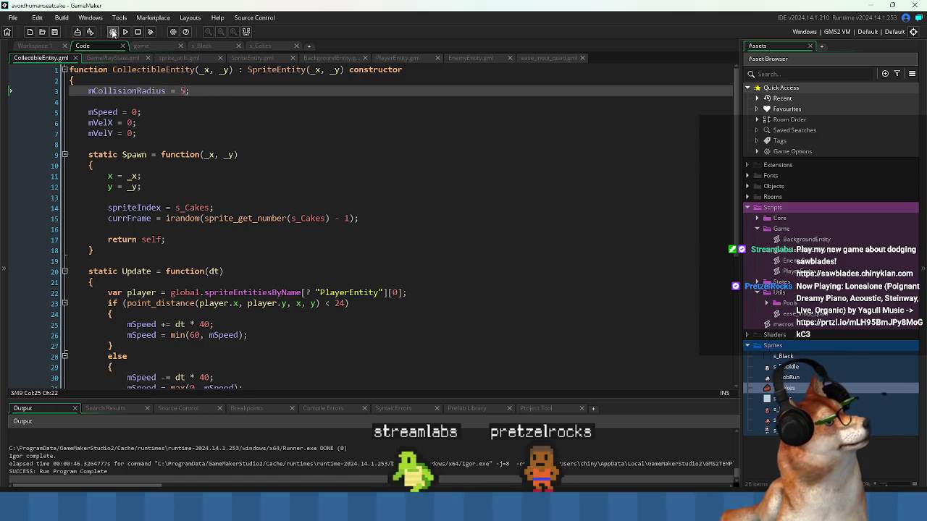
# Run the game and move the player left and down to watch the cake follow.
pyautogui.click(123, 33)
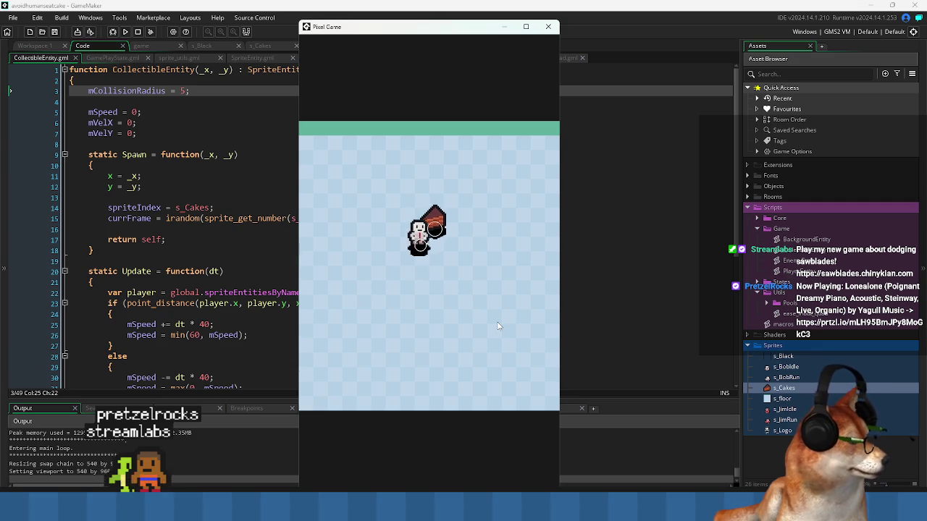
pyautogui.press('Left')
pyautogui.press('Down')
pyautogui.press('Down')
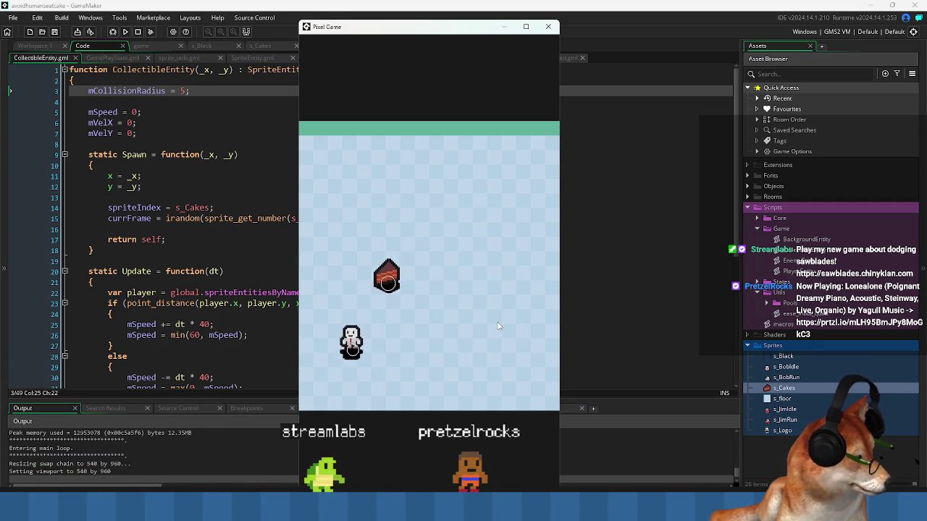
pyautogui.click(548, 26)
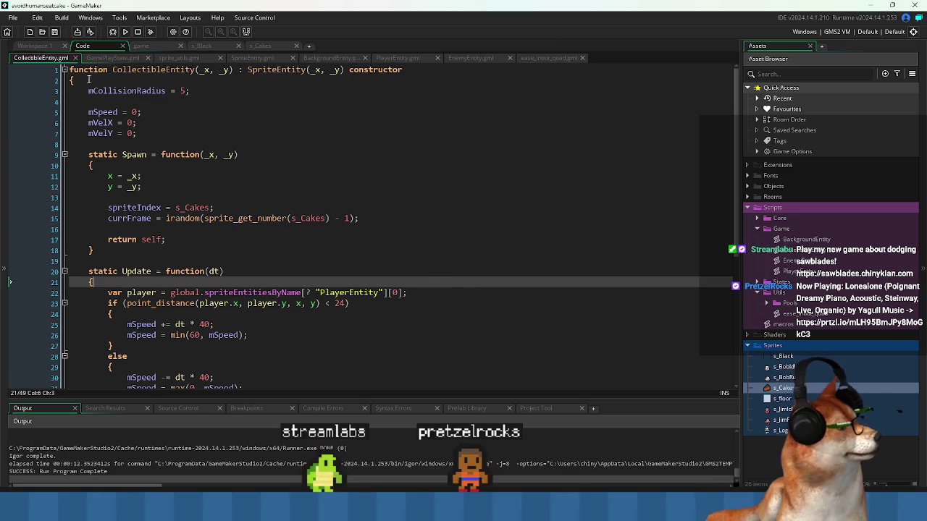
# Set the OnDraw shadow alpha on line 136 of GamePlayState back to 0.1 and playtest.
pyautogui.click(112, 58)
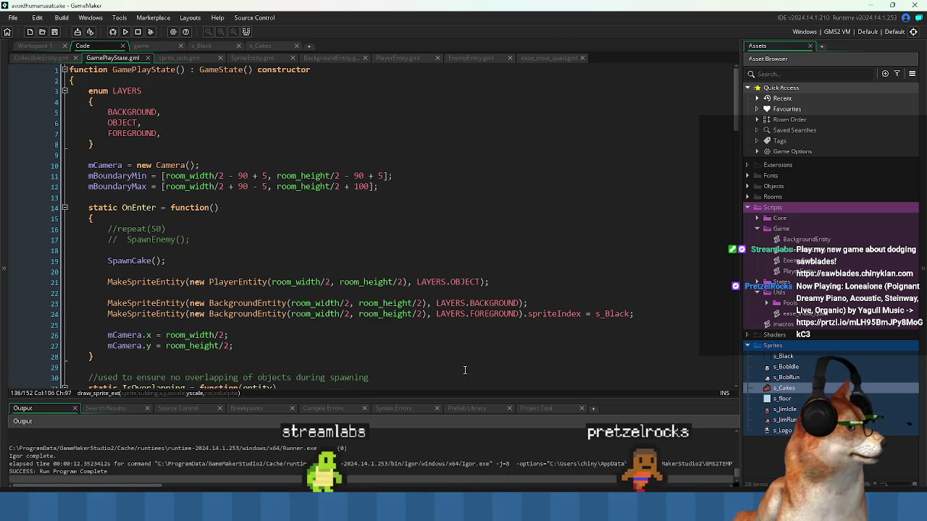
pyautogui.scroll(-15, 477, 298)
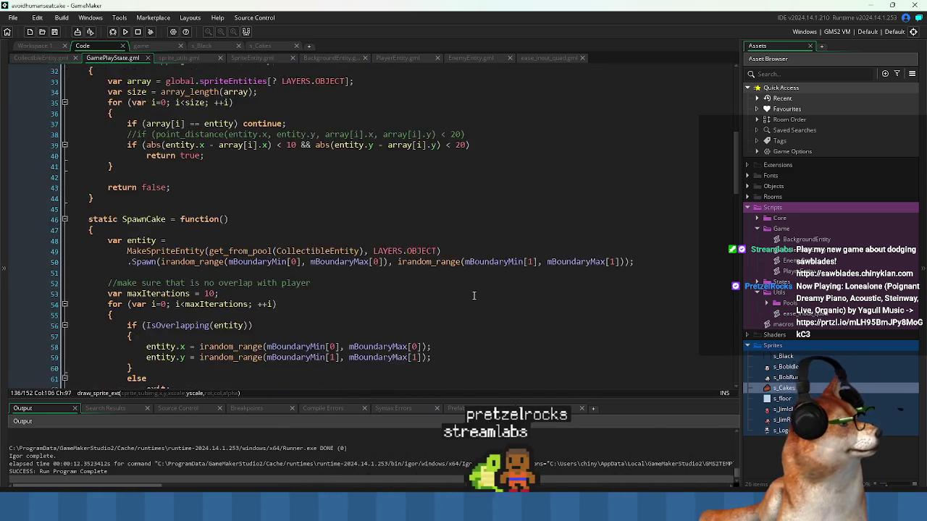
pyautogui.scroll(-19, 478, 299)
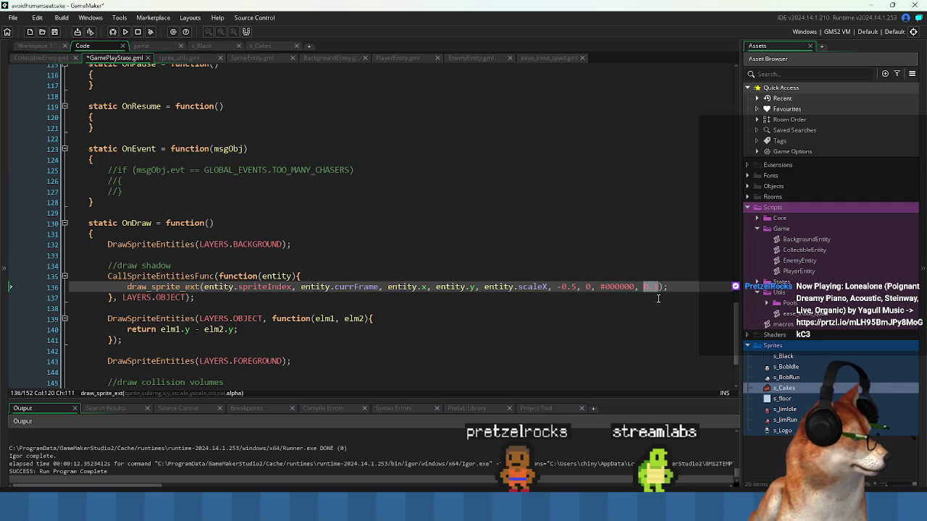
pyautogui.click(126, 32)
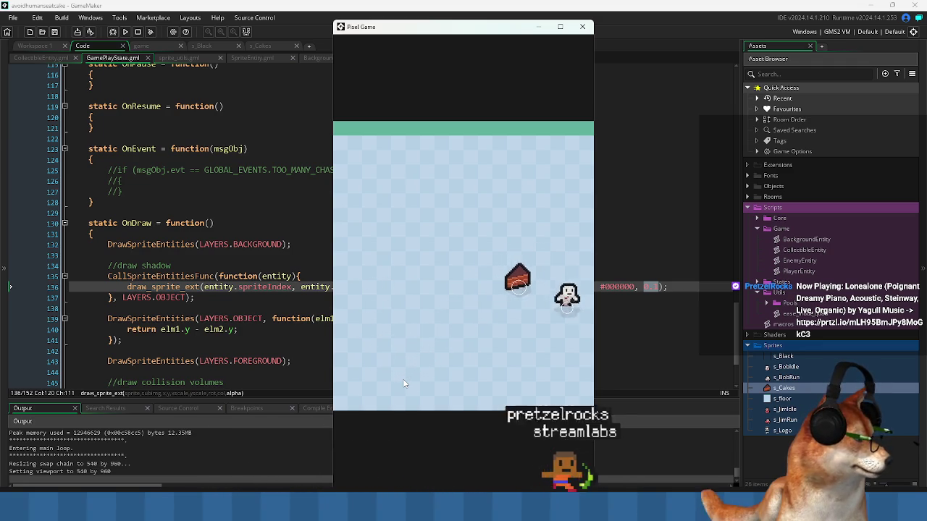
pyautogui.click(582, 27)
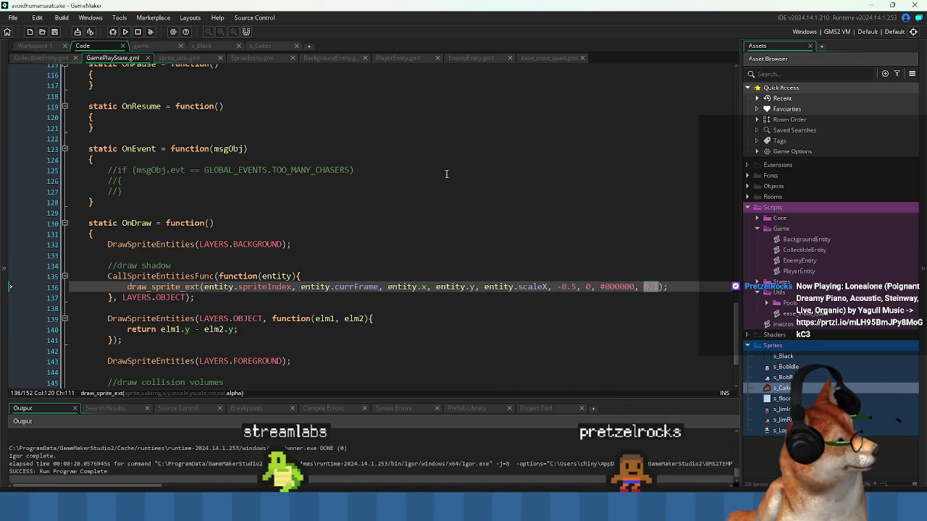
# Lower the cake's speed cap in CollectibleEntity from min(60, mSpeed) to min(50, mSpeed).
pyautogui.click(282, 223)
pyautogui.scroll(10, 278, 243)
pyautogui.scroll(10, 278, 243)
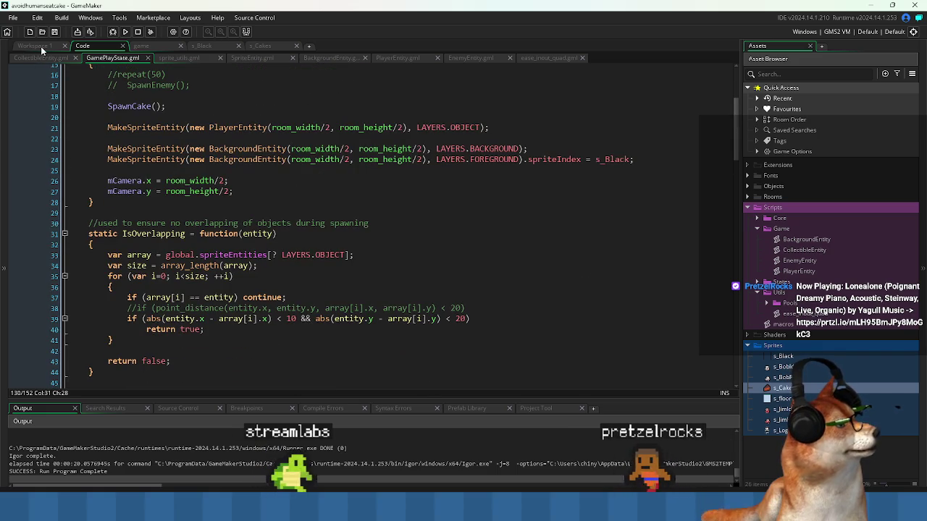
pyautogui.scroll(5, 167, 186)
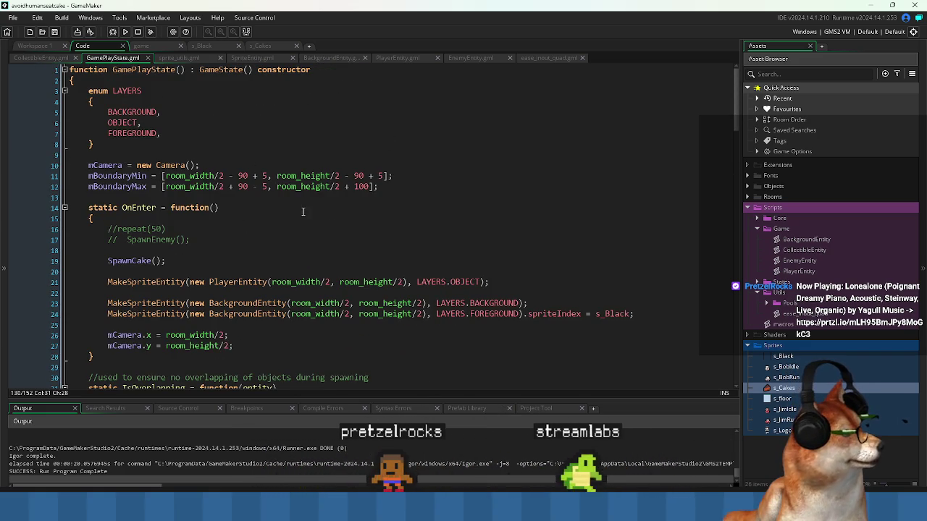
pyautogui.click(248, 207)
pyautogui.click(40, 58)
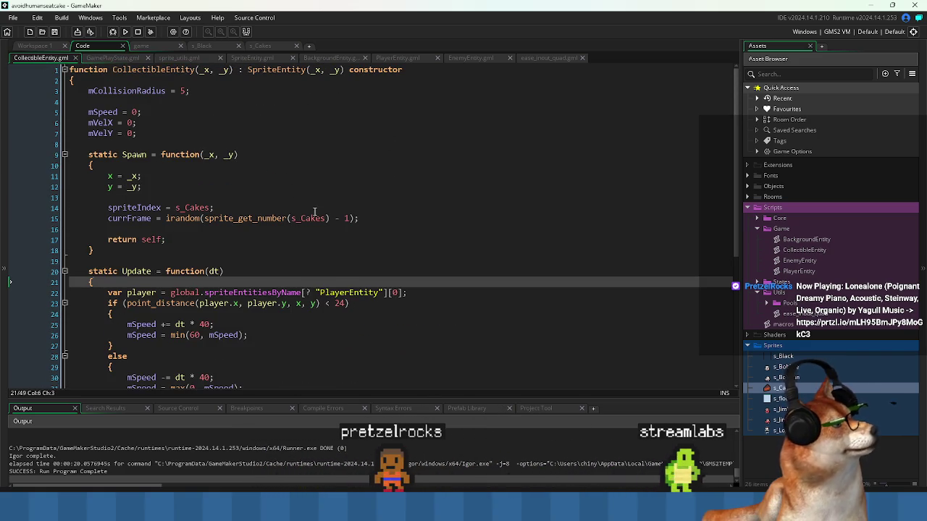
pyautogui.scroll(-3, 270, 254)
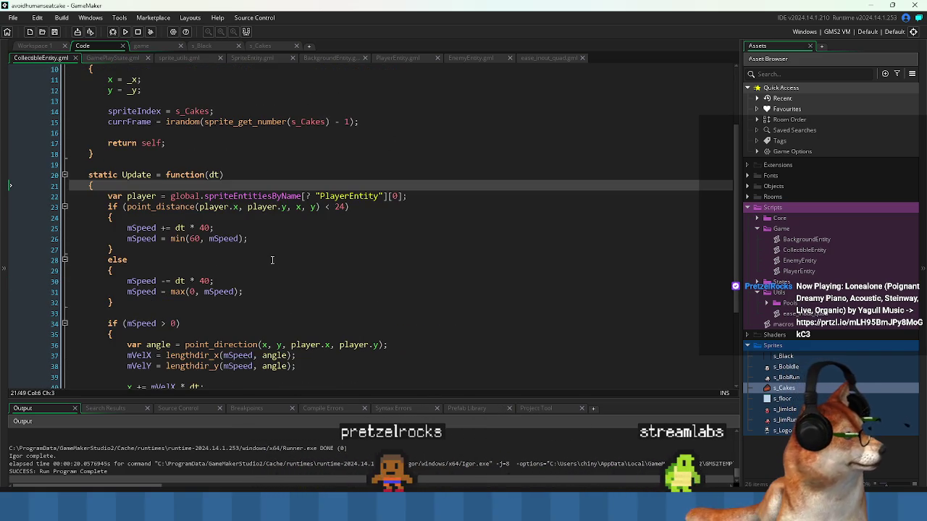
pyautogui.click(194, 239)
pyautogui.write('5')
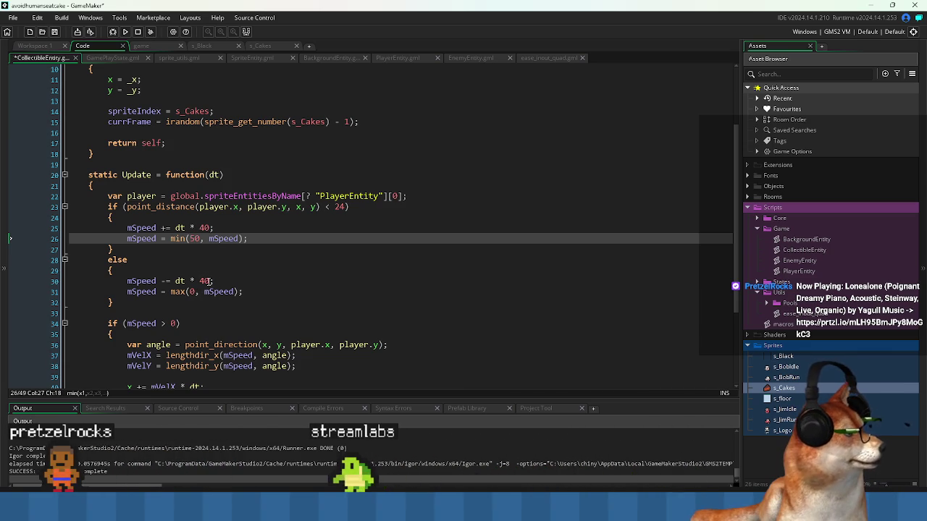
# Run the game and steer the penguin around with the arrow keys so the cake chases it.
pyautogui.click(127, 34)
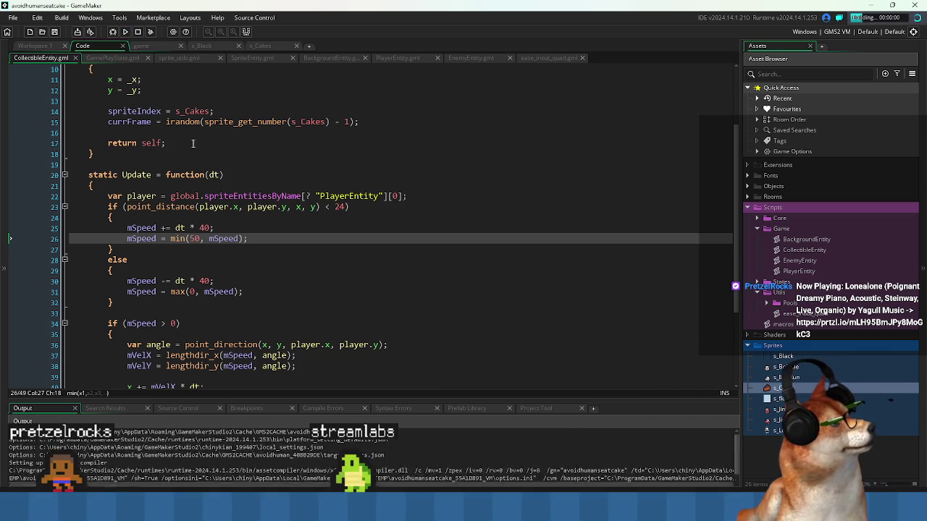
pyautogui.press('Right')
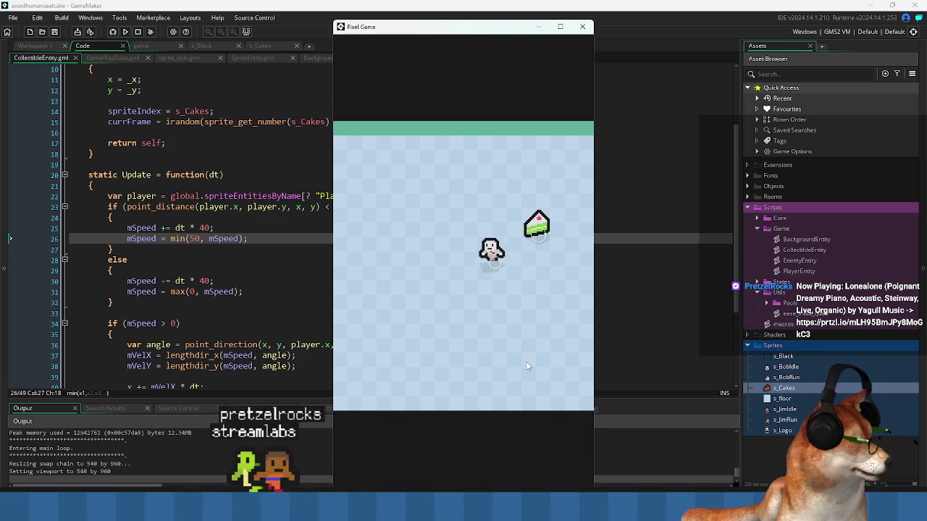
pyautogui.press('Left')
pyautogui.press('Right')
pyautogui.press('Left')
pyautogui.press('Down')
pyautogui.press('Down')
pyautogui.press('Right')
pyautogui.press('Up')
pyautogui.press('Left')
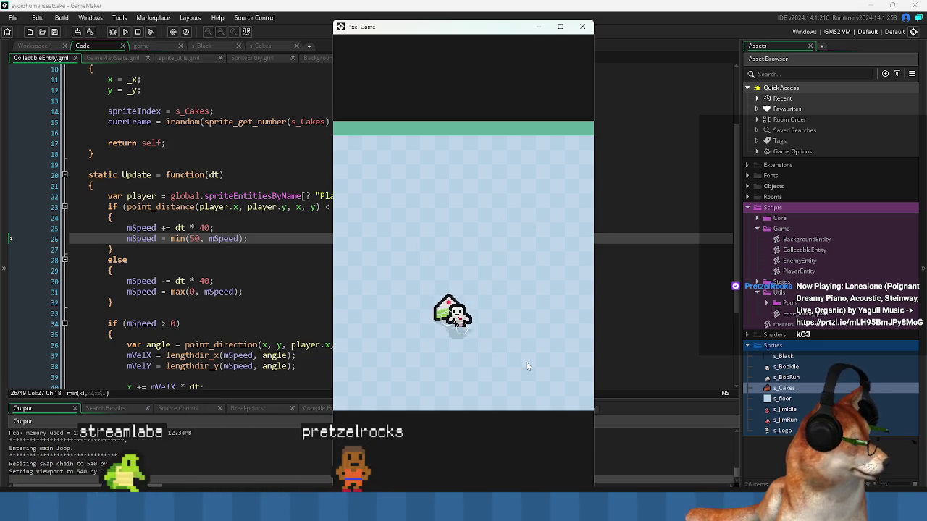
pyautogui.press('Up')
pyautogui.press('Left')
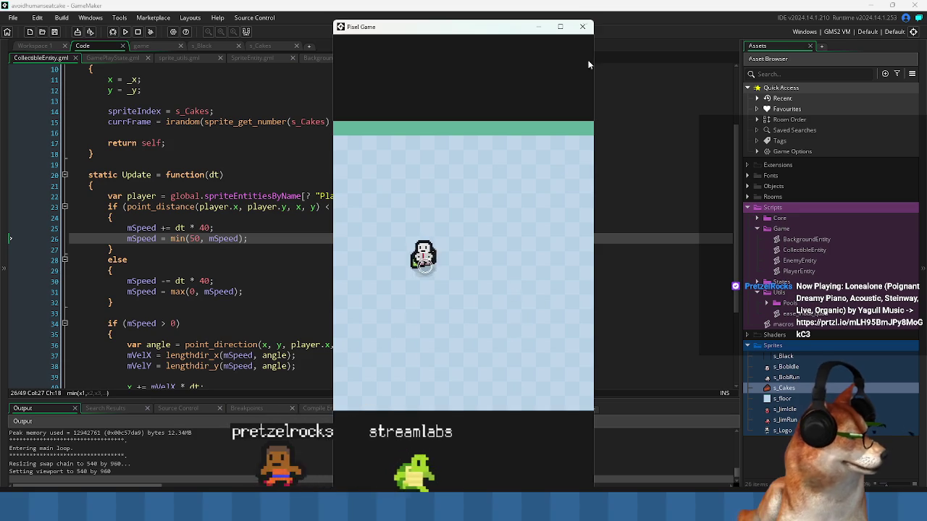
pyautogui.click(582, 26)
pyautogui.click(348, 190)
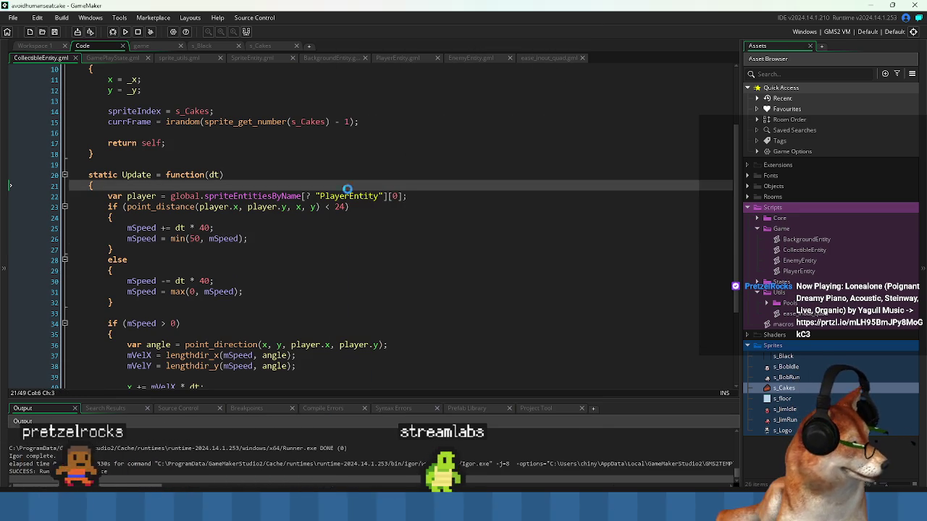
# Show GamePlayState.gml and place the caret on the commented SpawnEnemy line in OnEnter.
pyautogui.click(341, 248)
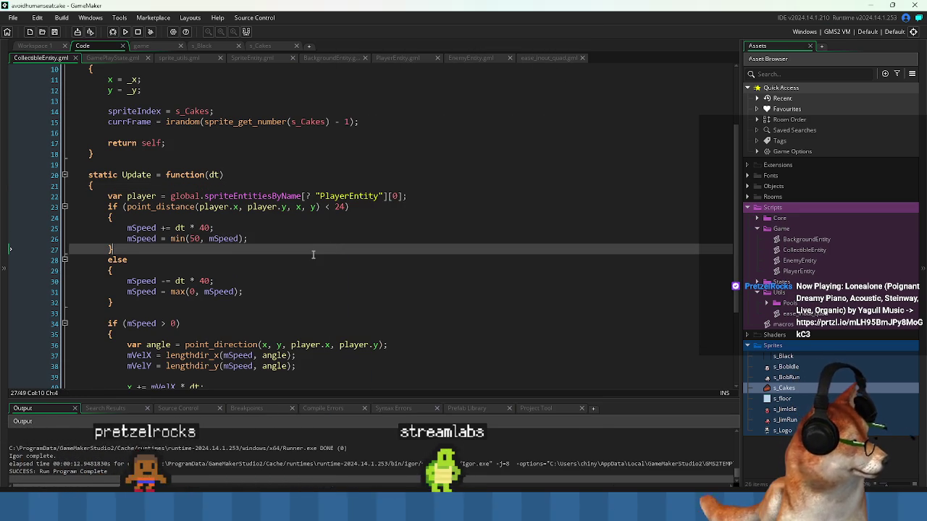
pyautogui.scroll(-4, 312, 254)
pyautogui.scroll(4, 310, 238)
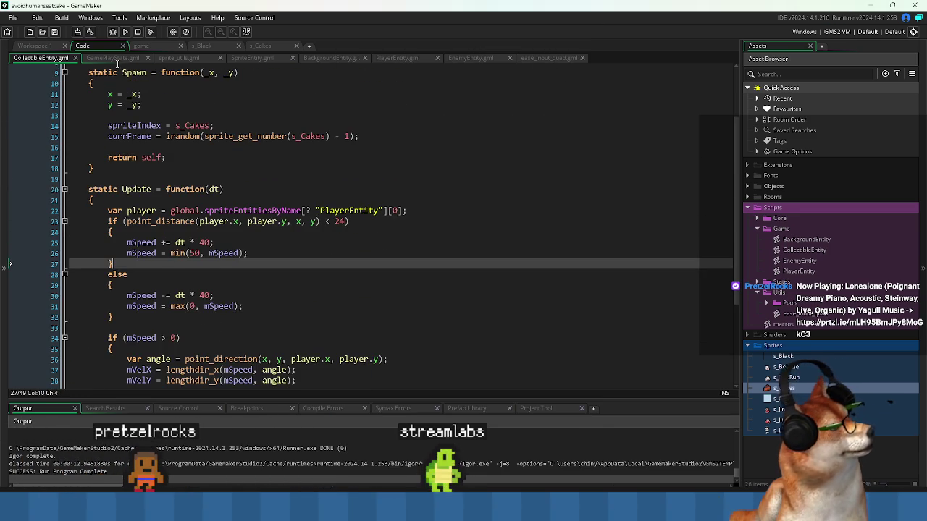
pyautogui.click(112, 57)
pyautogui.click(333, 133)
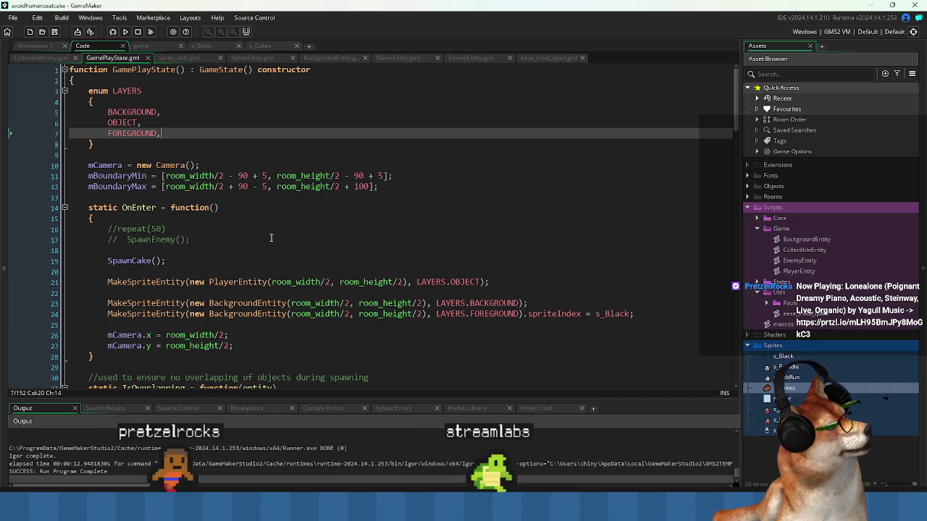
pyautogui.click(275, 249)
pyautogui.click(256, 240)
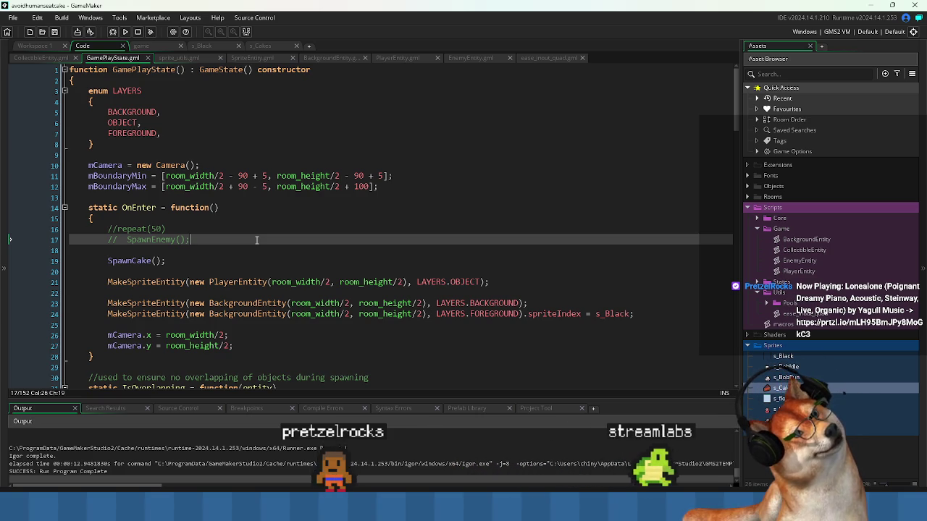
# Search Windows for 'ga' to bring up the GameMaker app.
pyautogui.press('Up')
pyautogui.press('Up')
pyautogui.press('Up')
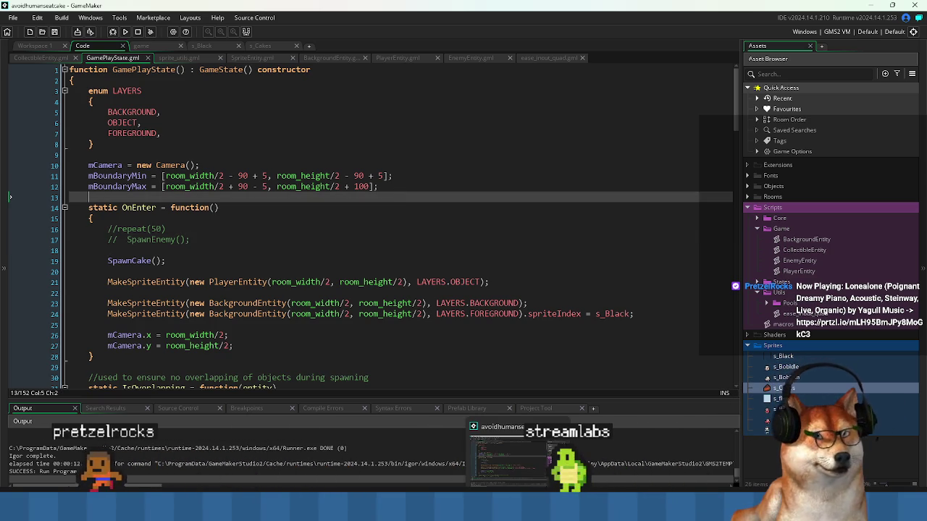
pyautogui.press('super')
pyautogui.write('ga')
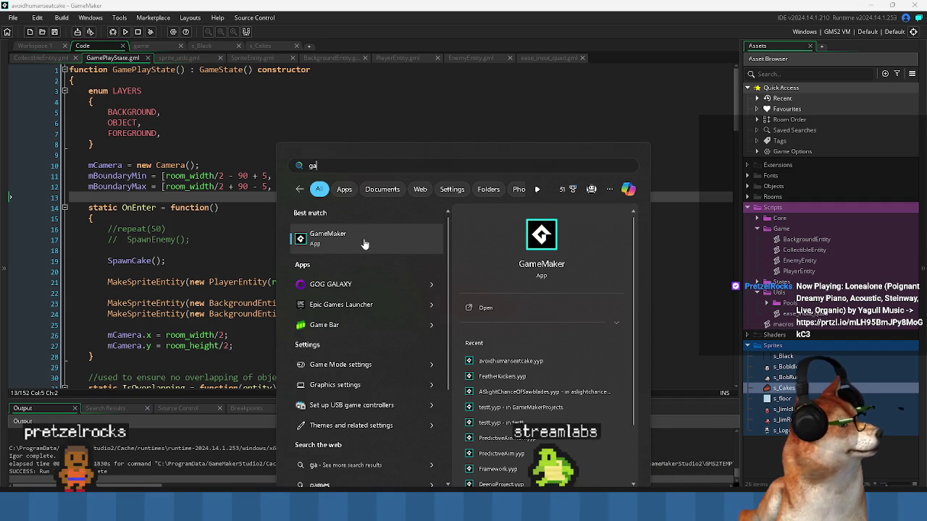
# Launch GameMaker from the search results, dismissing the update notice and extra start page.
pyautogui.click(364, 239)
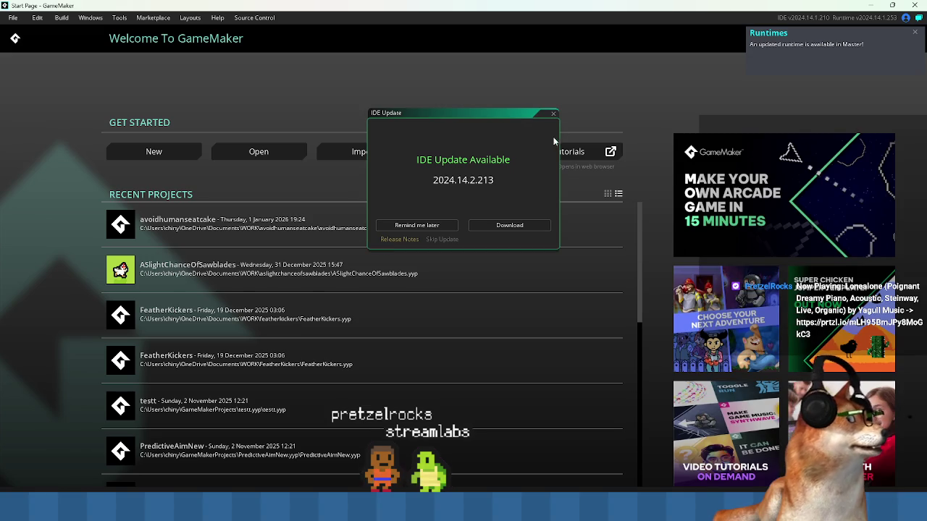
pyautogui.click(553, 113)
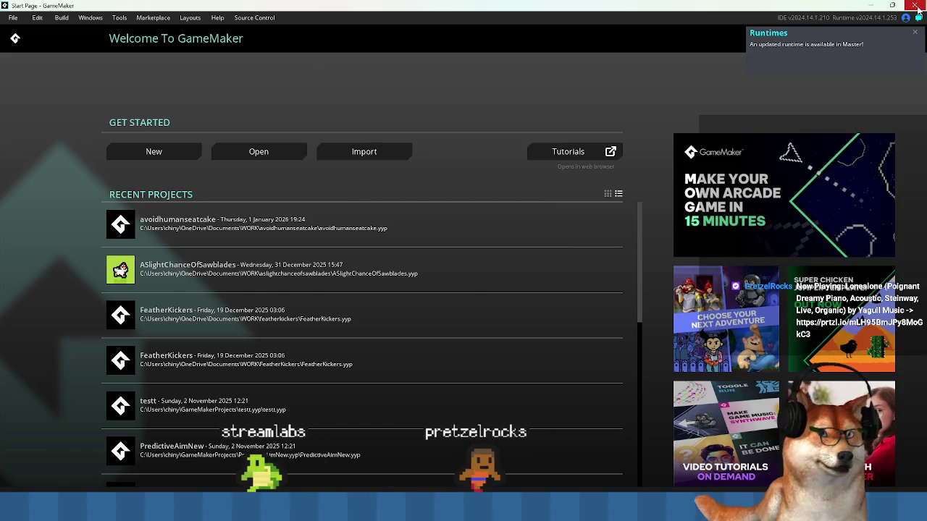
pyautogui.click(497, 234)
# Drag CoreFramework.yymps from WORK > gamemakerextensions onto the GameMaker window.
pyautogui.hotkey('alt', 'Tab')
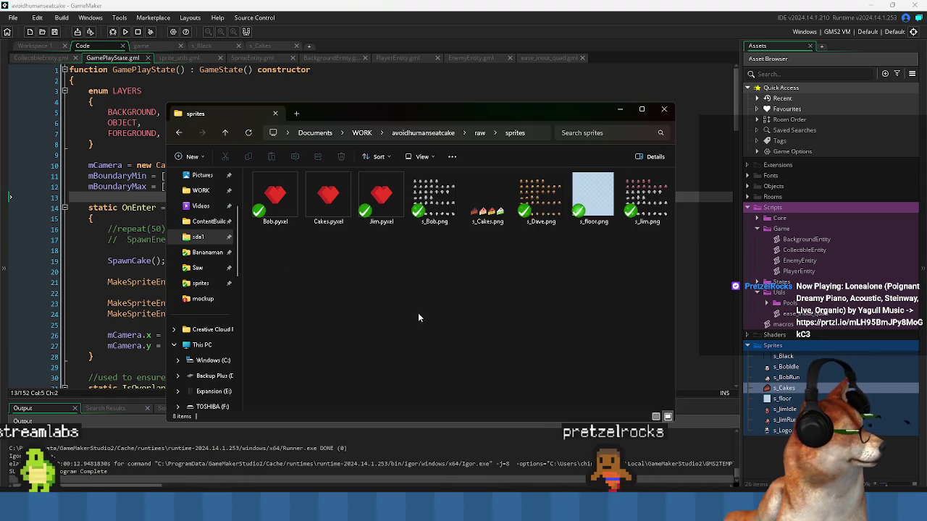
pyautogui.click(363, 133)
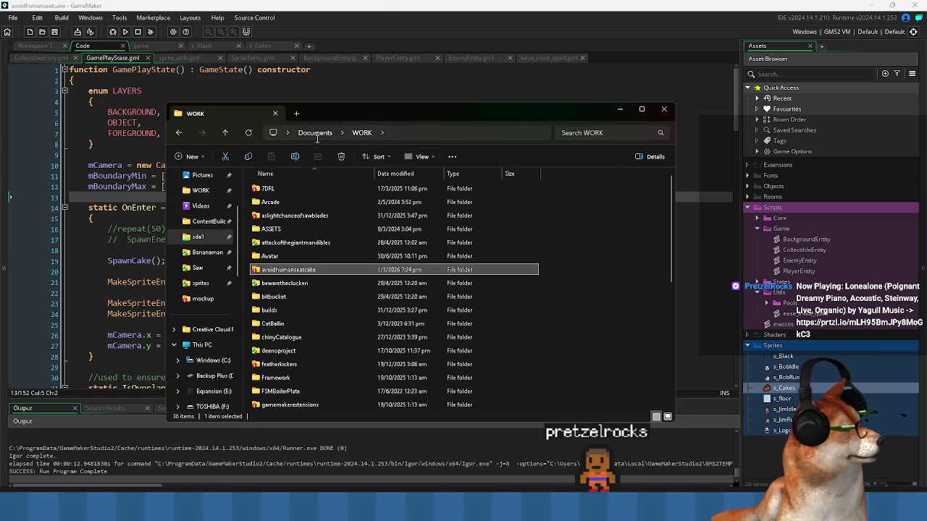
pyautogui.doubleClick(323, 405)
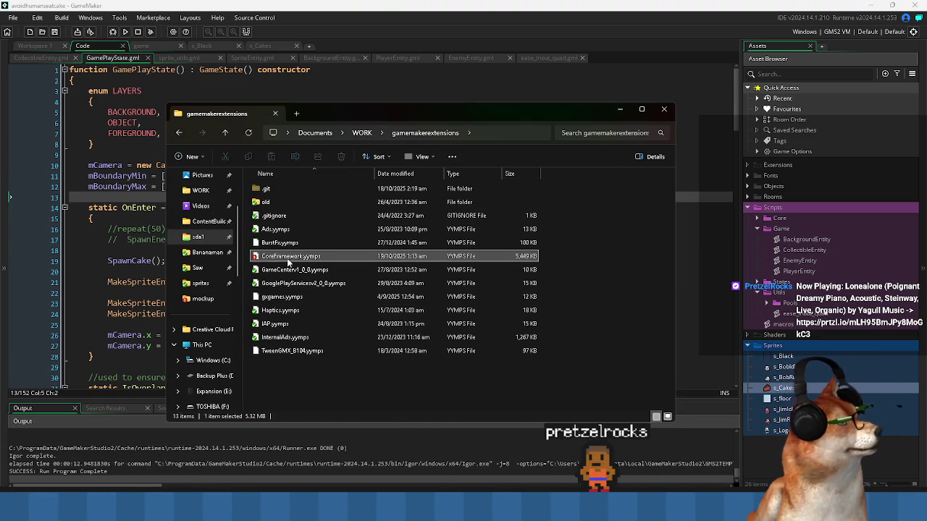
pyautogui.moveTo(142, 259); pyautogui.dragTo(148, 257)
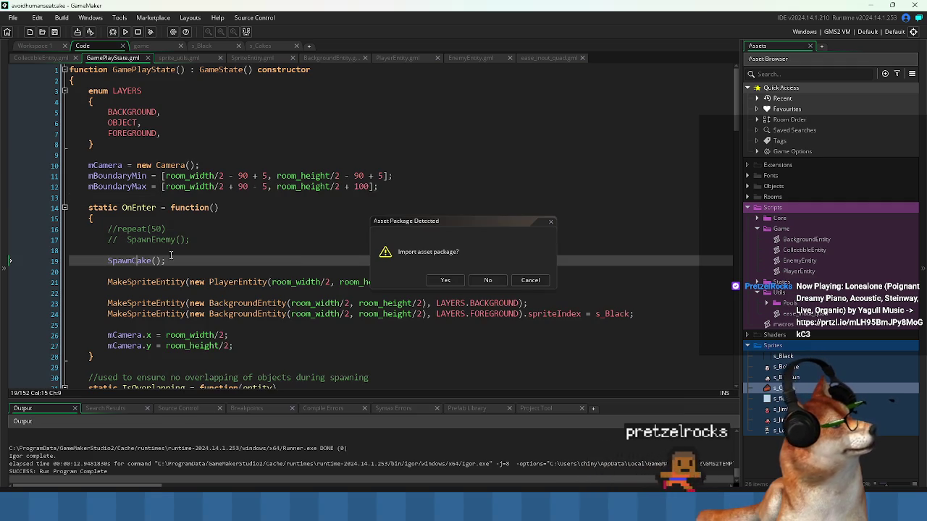
# Accept the package import and add trigger_event to the resources to import.
pyautogui.click(459, 282)
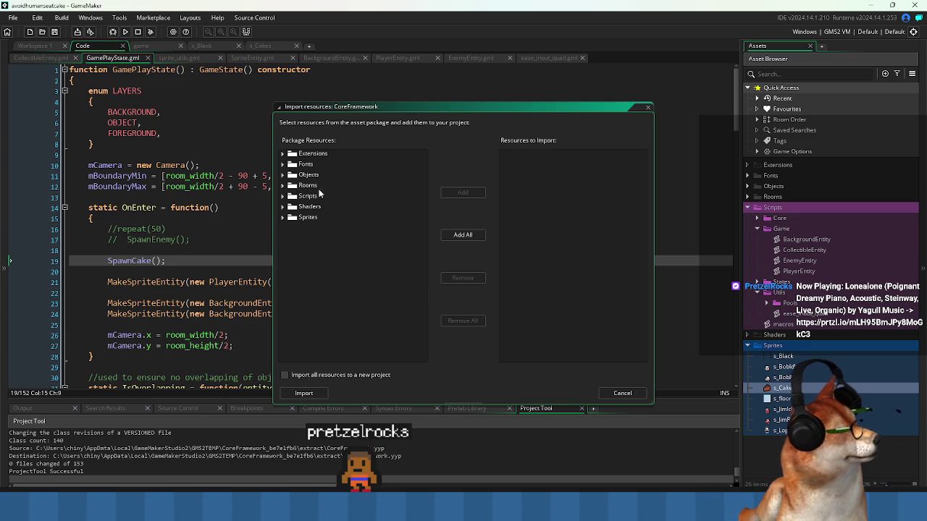
pyautogui.click(284, 197)
pyautogui.scroll(-1, 326, 257)
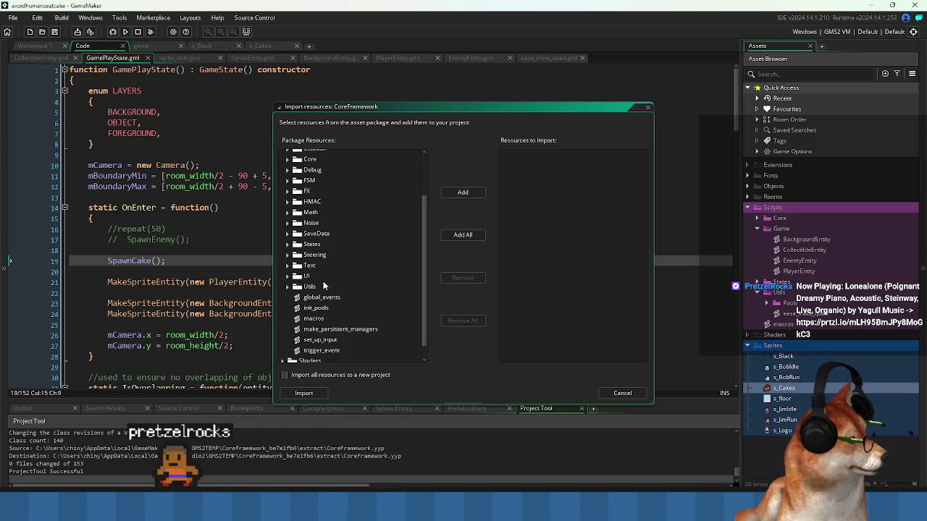
pyautogui.doubleClick(315, 350)
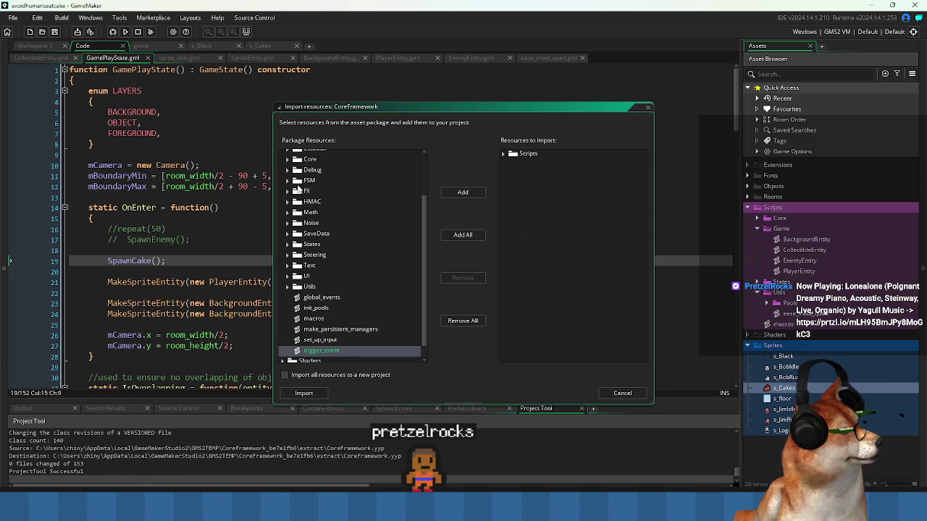
# Add MessageBus and global_events to the import list, then import the chosen scripts.
pyautogui.click(288, 160)
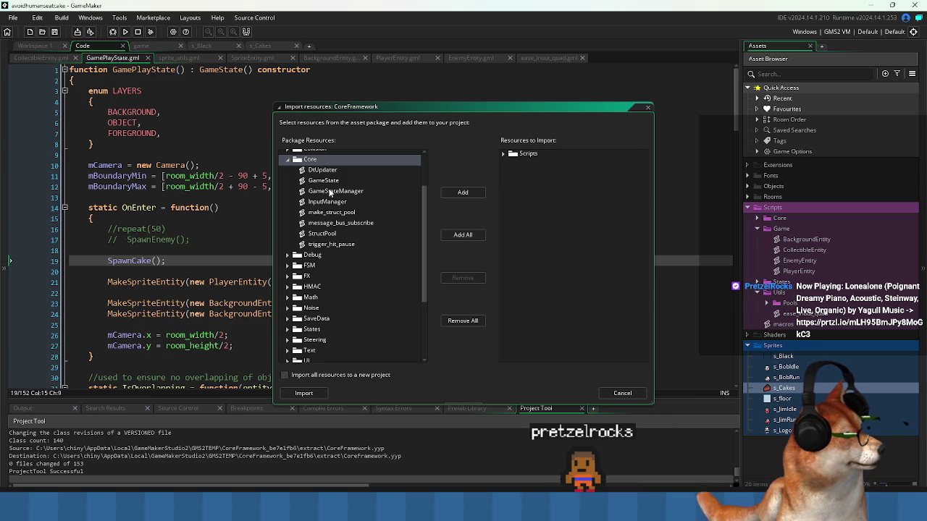
pyautogui.scroll(1, 325, 192)
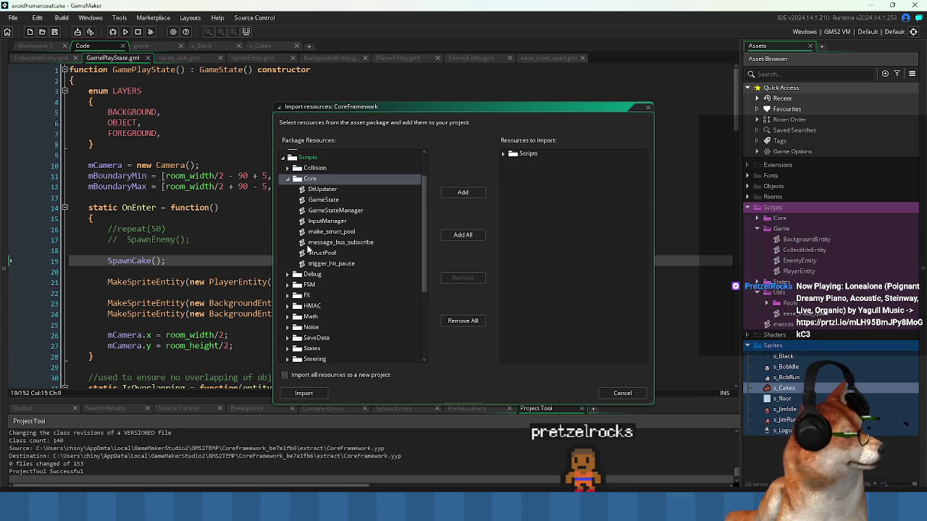
pyautogui.scroll(-1, 305, 283)
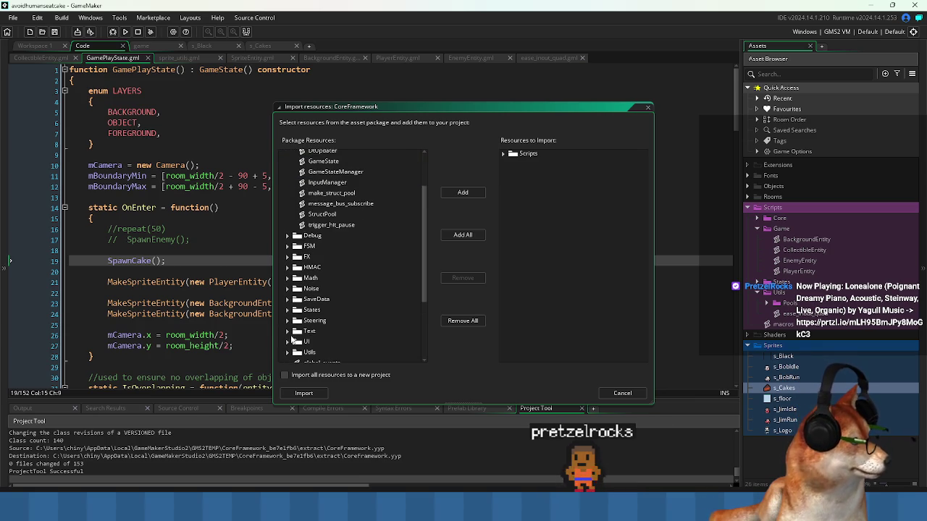
pyautogui.scroll(-3, 292, 348)
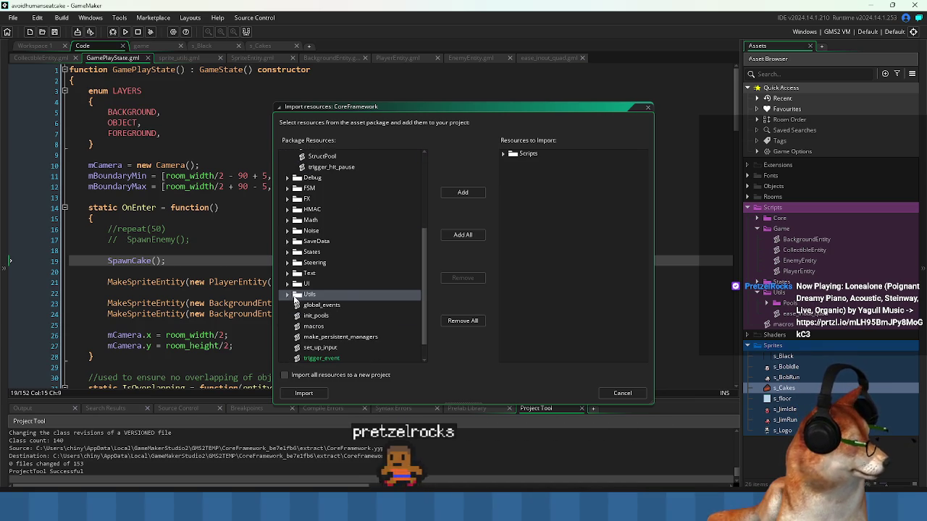
pyautogui.doubleClick(345, 294)
pyautogui.scroll(-2, 340, 286)
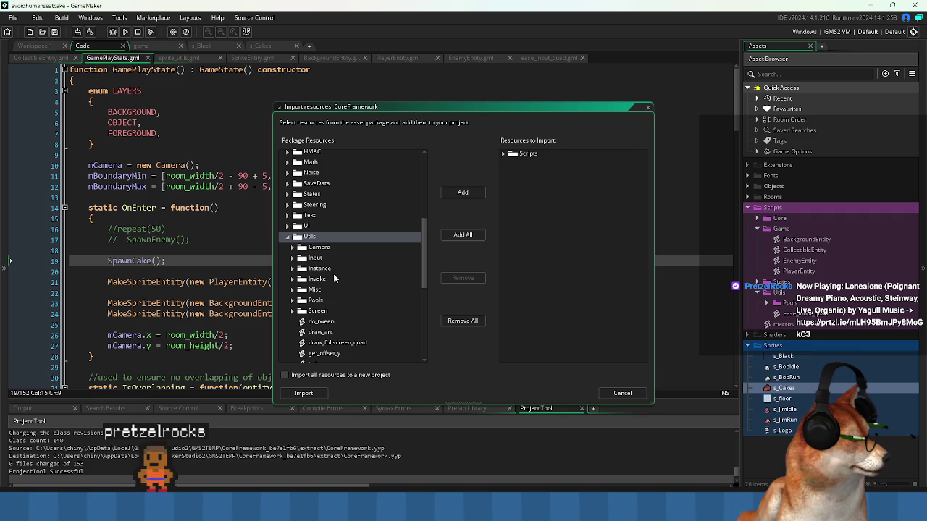
pyautogui.scroll(-3, 333, 304)
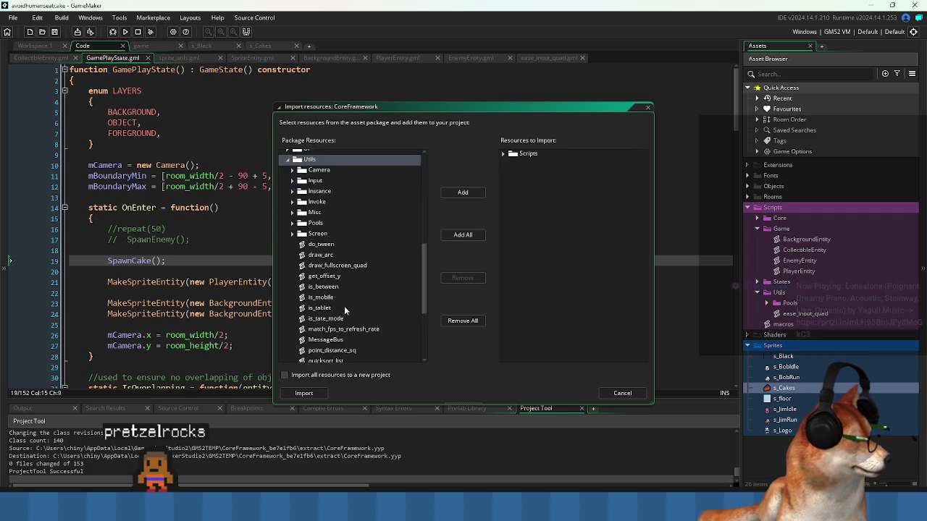
pyautogui.scroll(-1, 344, 326)
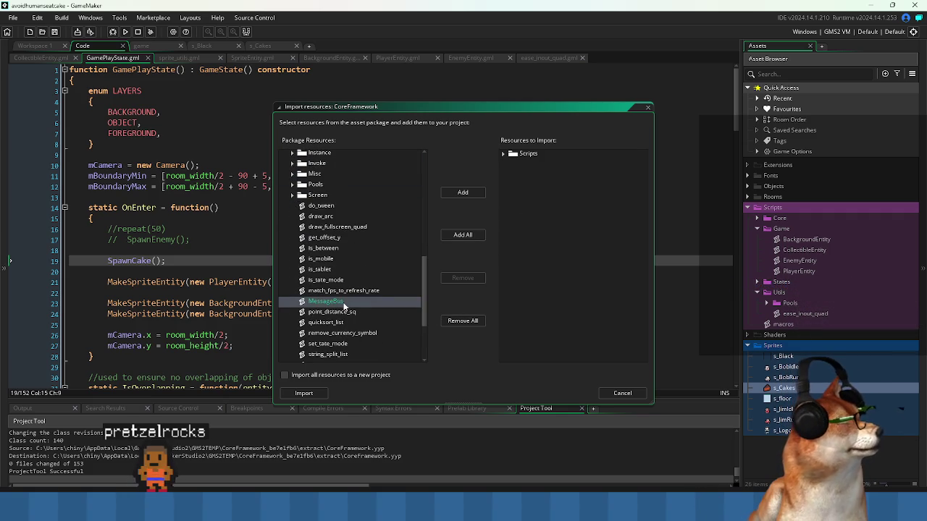
pyautogui.scroll(-3, 344, 304)
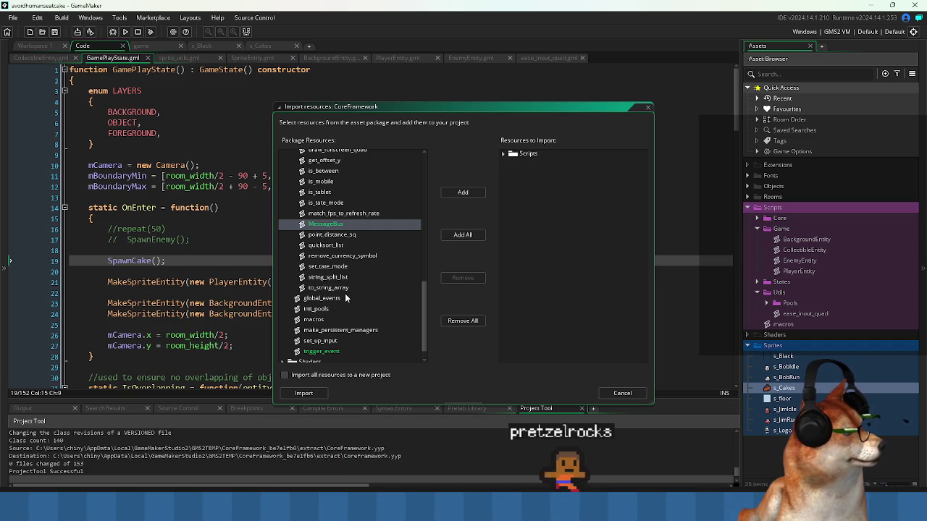
pyautogui.click(333, 303)
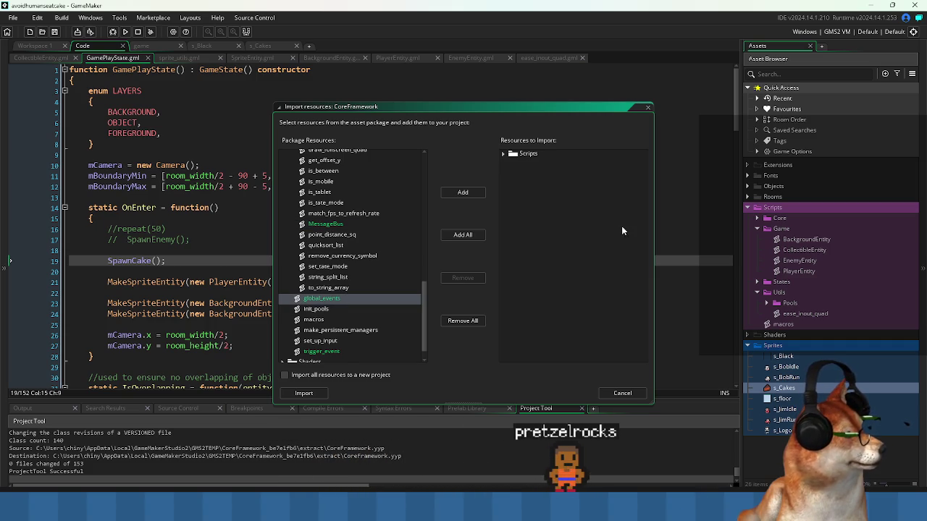
pyautogui.click(325, 396)
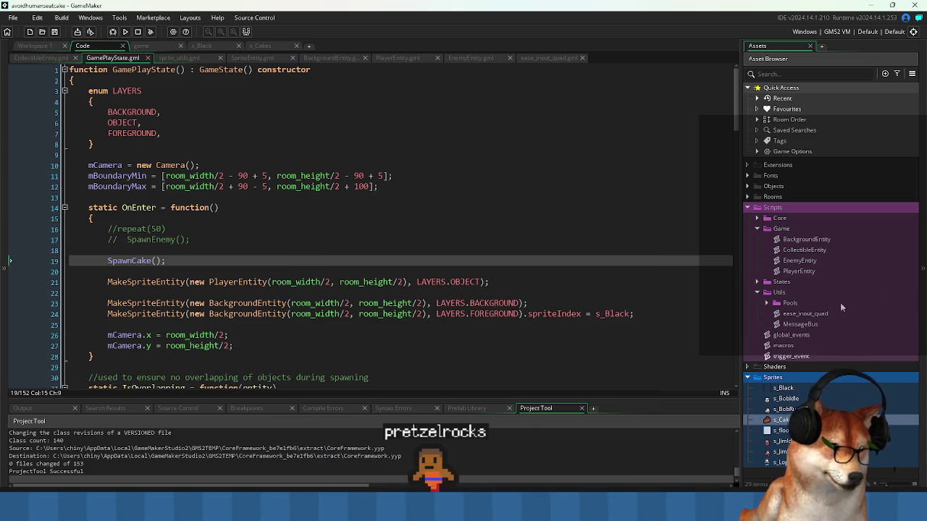
# In global_events, delete the major-event, wave and HURT_IMPACT–SPENT_SHELL FX entries, keeping DEATH_IMPACT.
pyautogui.doubleClick(807, 336)
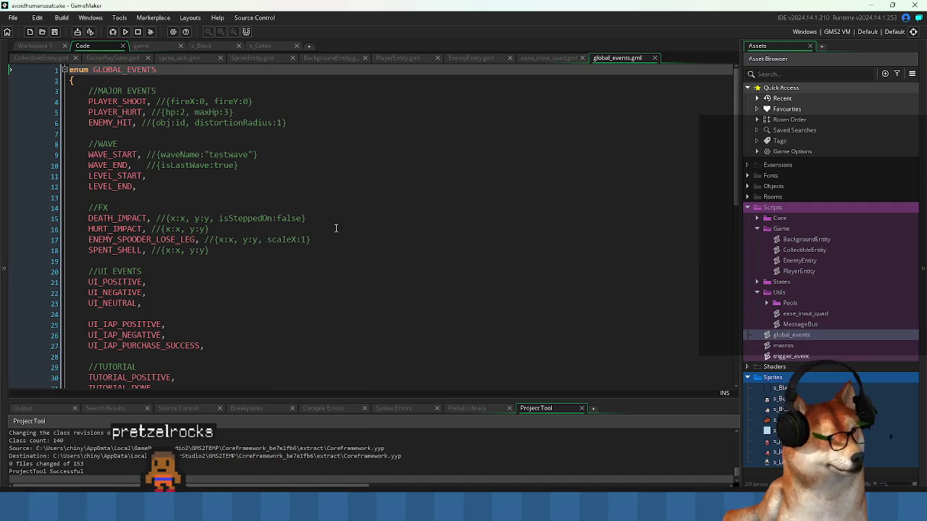
pyautogui.moveTo(94, 101)
pyautogui.mouseDown()
pyautogui.moveTo(239, 163)
pyautogui.moveTo(266, 226)
pyautogui.moveTo(232, 113)
pyautogui.moveTo(317, 132)
pyautogui.moveTo(255, 85)
pyautogui.mouseUp()
pyautogui.press('Delete')
pyautogui.moveTo(141, 155); pyautogui.dragTo(61, 127)
pyautogui.press('Delete')
pyautogui.press('BackSpace')
pyautogui.moveTo(214, 179)
pyautogui.mouseDown()
pyautogui.moveTo(80, 165)
pyautogui.moveTo(51, 145)
pyautogui.moveTo(39, 154)
pyautogui.mouseUp()
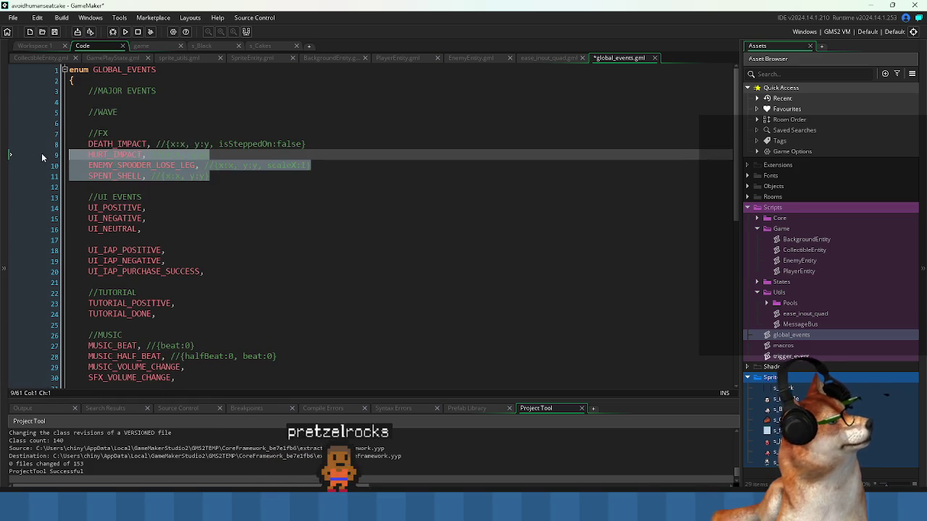
pyautogui.press('Delete')
# Delete the TUTORIAL event block from the enum.
pyautogui.click(103, 176)
pyautogui.press('Down')
pyautogui.press('Down')
pyautogui.scroll(-1, 178, 196)
pyautogui.press('Down')
pyautogui.press('Down')
pyautogui.press('Down')
pyautogui.moveTo(241, 226)
pyautogui.mouseDown()
pyautogui.moveTo(196, 208)
pyautogui.moveTo(198, 277)
pyautogui.mouseUp()
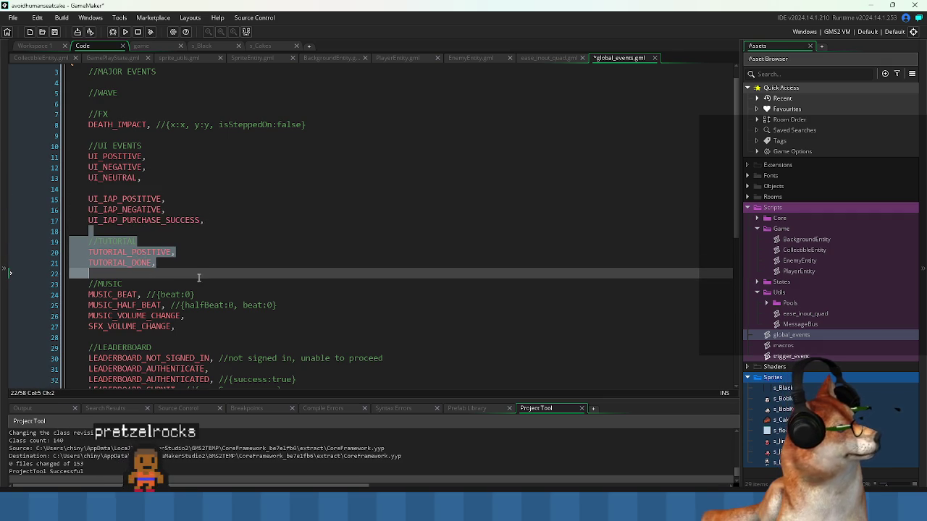
pyautogui.press('Delete')
# Review the MUSIC, LEADERBOARD, ADS and save-game blocks, keeping them in the enum.
pyautogui.moveTo(89, 241); pyautogui.dragTo(248, 285)
pyautogui.click(249, 284)
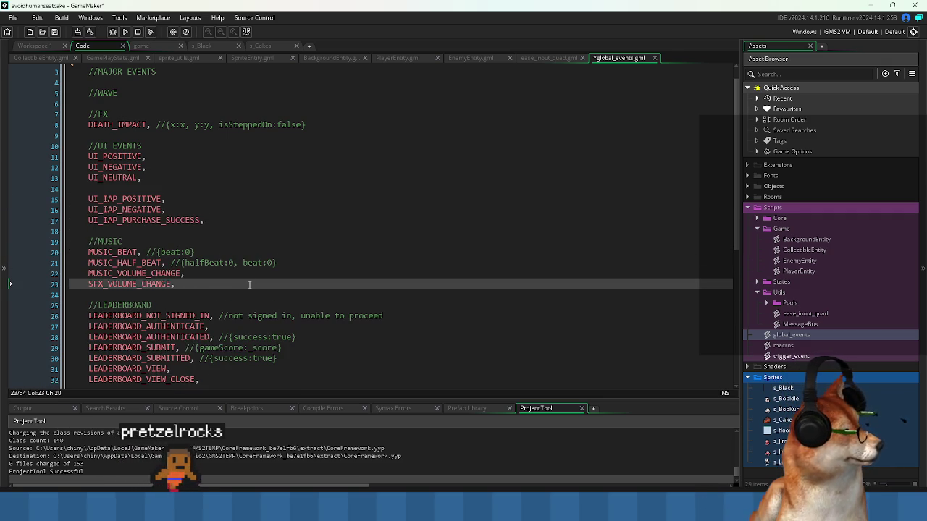
pyautogui.scroll(-2, 234, 275)
pyautogui.moveTo(86, 228)
pyautogui.mouseDown()
pyautogui.moveTo(215, 260)
pyautogui.moveTo(280, 305)
pyautogui.mouseUp()
pyautogui.scroll(-2, 246, 307)
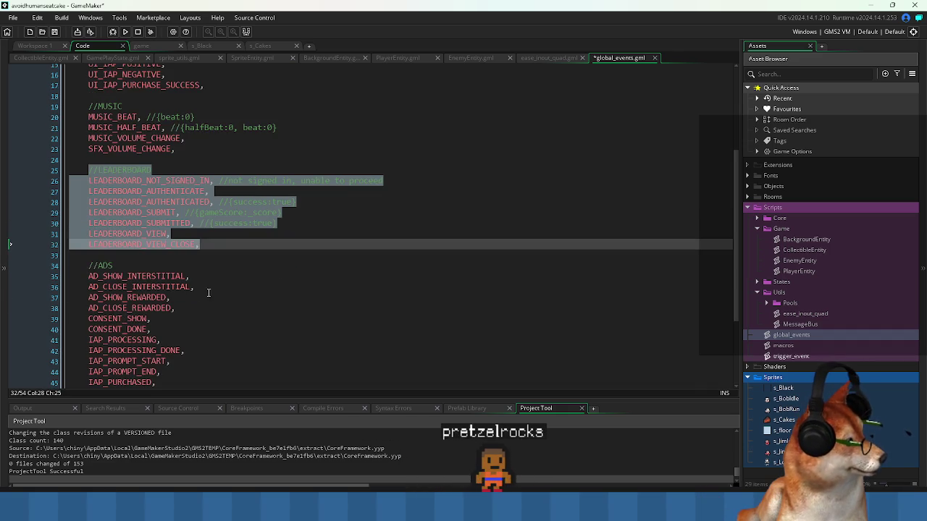
pyautogui.moveTo(86, 268)
pyautogui.mouseDown()
pyautogui.moveTo(228, 292)
pyautogui.moveTo(217, 300)
pyautogui.moveTo(181, 280)
pyautogui.moveTo(210, 310)
pyautogui.mouseUp()
pyautogui.scroll(-2, 217, 300)
pyautogui.click(282, 271)
pyautogui.scroll(-1, 217, 275)
pyautogui.click(212, 298)
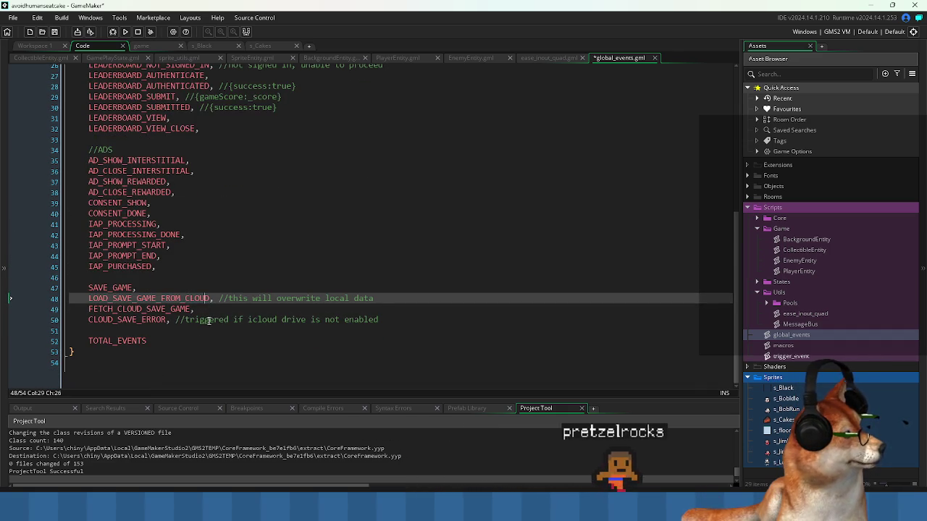
pyautogui.click(574, 257)
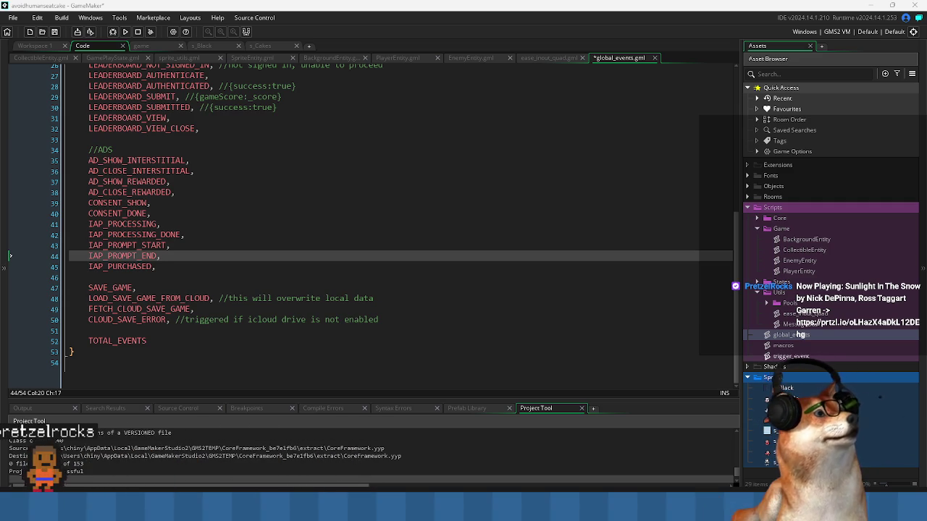
# Move the trigger_event script from Scripts > Core into the Utils folder.
pyautogui.click(338, 287)
pyautogui.scroll(8, 345, 283)
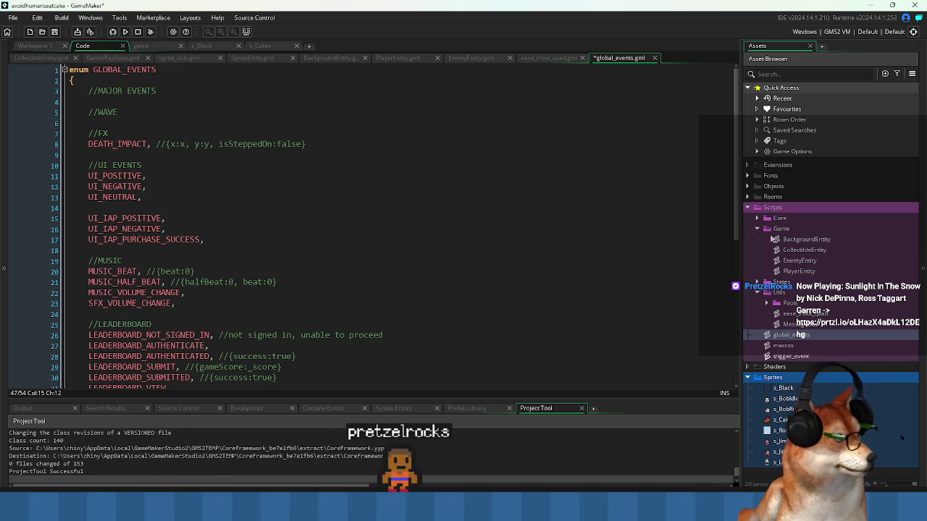
pyautogui.click(757, 218)
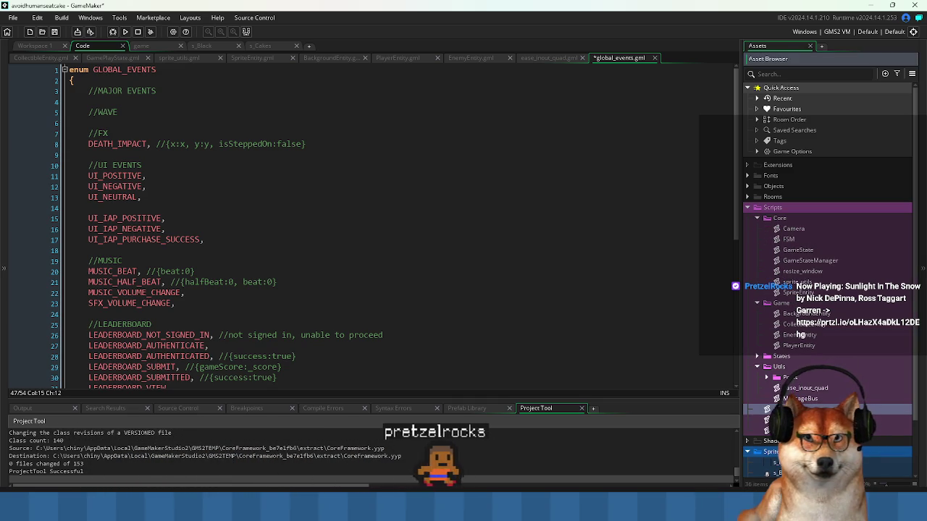
pyautogui.moveTo(779, 217)
pyautogui.mouseDown()
pyautogui.moveTo(791, 225)
pyautogui.moveTo(802, 394)
pyautogui.moveTo(800, 368)
pyautogui.mouseUp()
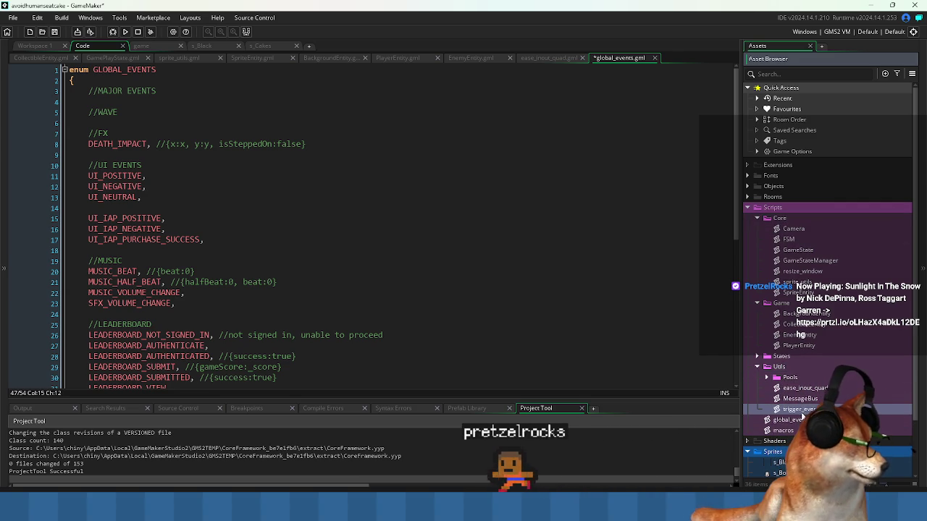
# Cut trigger_event's body, leaving trigger_event(evt, msg) with empty braces.
pyautogui.doubleClick(796, 410)
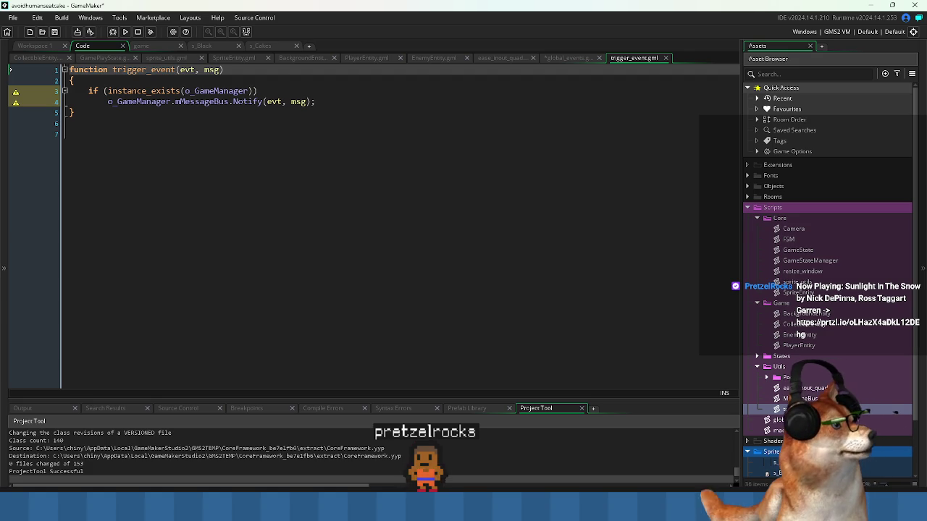
pyautogui.moveTo(337, 100); pyautogui.dragTo(238, 81)
pyautogui.hotkey('ctrl', 'x')
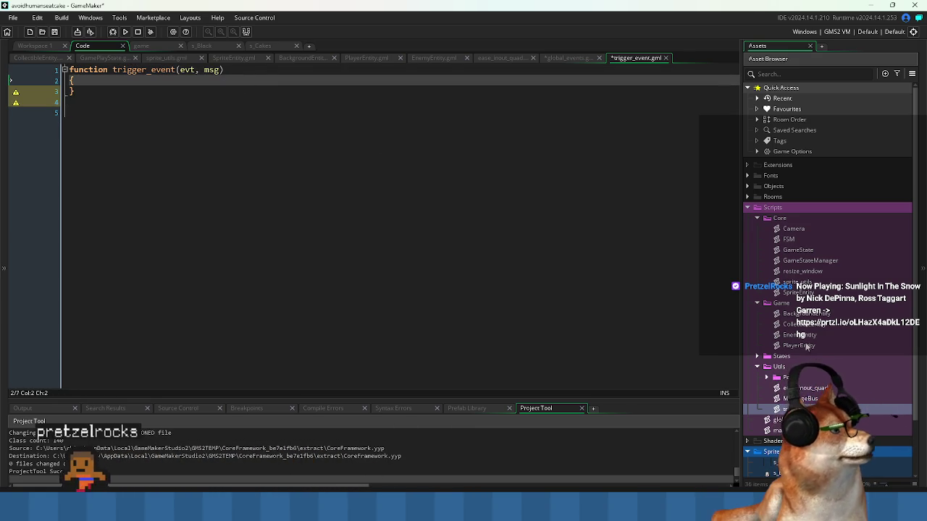
pyautogui.doubleClick(804, 398)
# Scroll through the MessageBus script, highlighting every use of Subscribe.
pyautogui.click(341, 205)
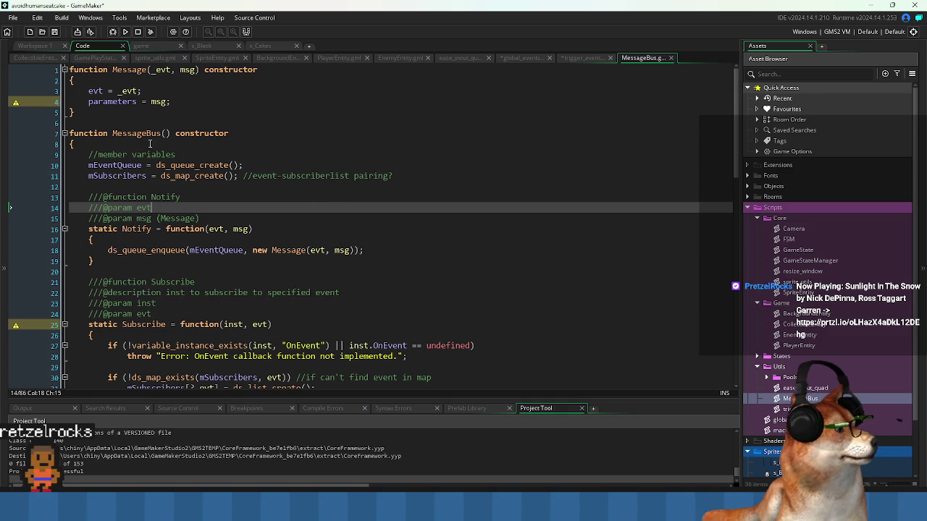
pyautogui.click(252, 143)
pyautogui.moveTo(191, 102); pyautogui.dragTo(88, 91)
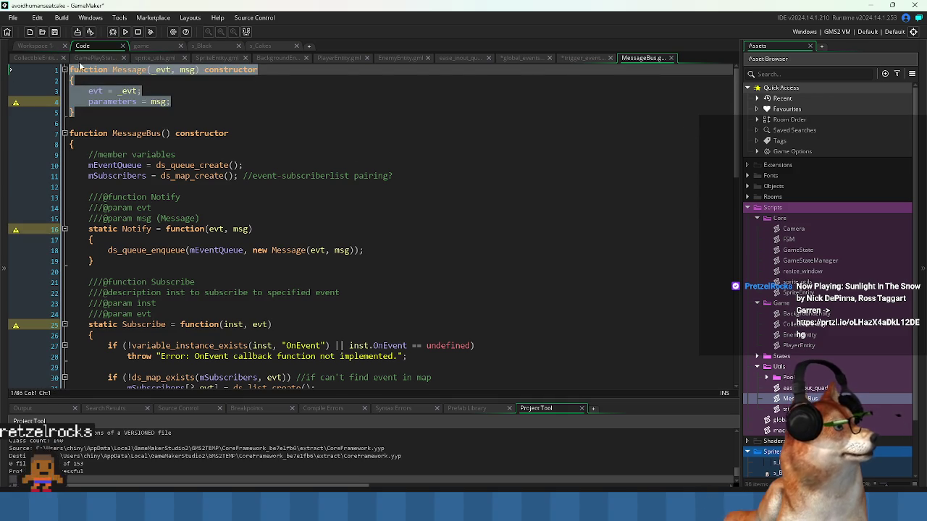
pyautogui.click(171, 186)
pyautogui.scroll(-2, 172, 261)
pyautogui.click(151, 267)
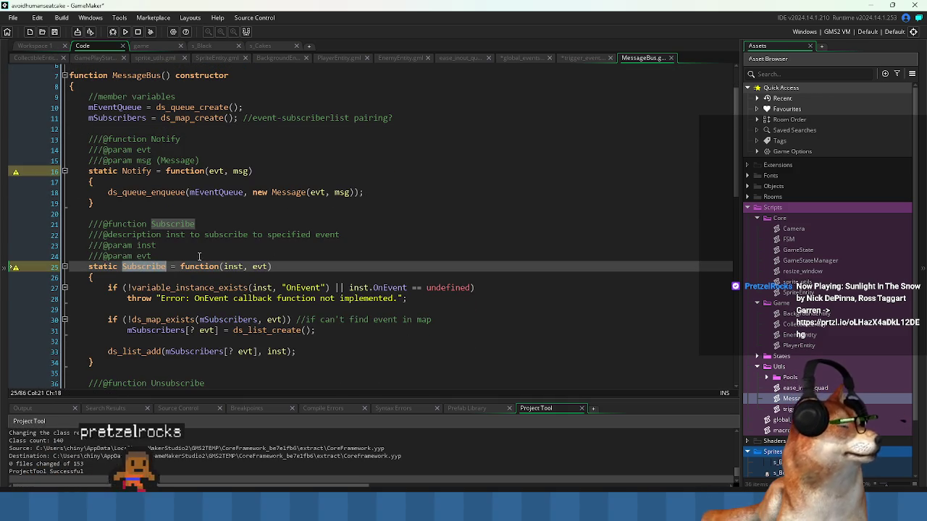
pyautogui.scroll(-2, 206, 255)
pyautogui.scroll(-4, 206, 255)
pyautogui.scroll(-6, 195, 259)
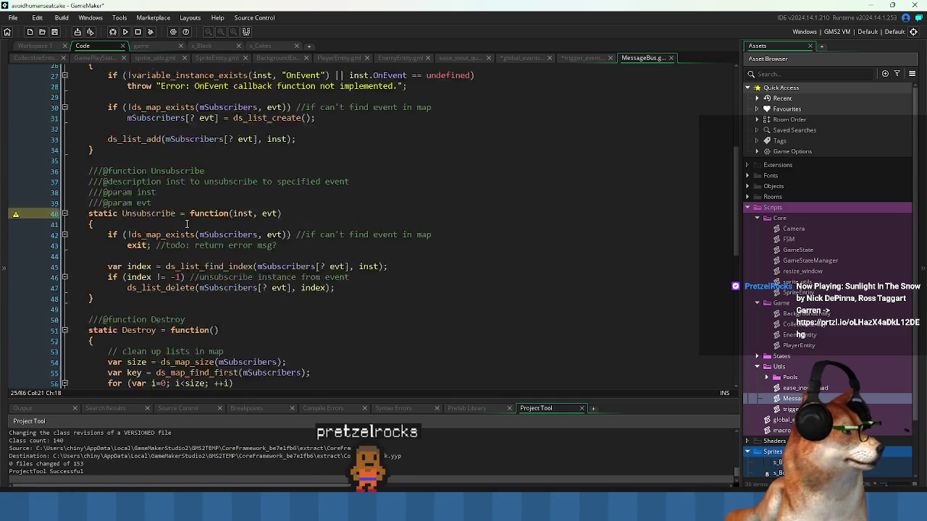
pyautogui.scroll(-2, 190, 261)
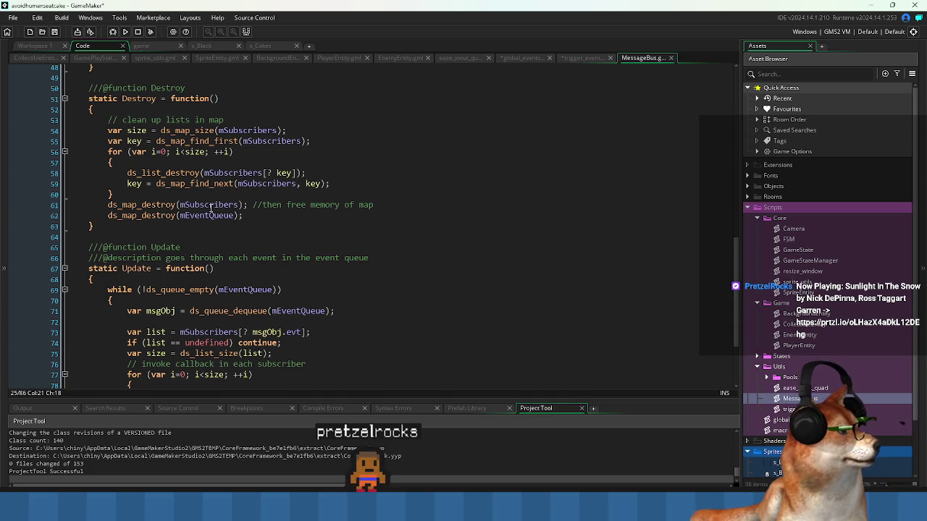
# Highlight mSubscribers and mEventQueue occurrences to trace how Notify and Subscribe work.
pyautogui.doubleClick(210, 205)
pyautogui.scroll(2, 255, 248)
pyautogui.click(319, 284)
pyautogui.scroll(-4, 320, 275)
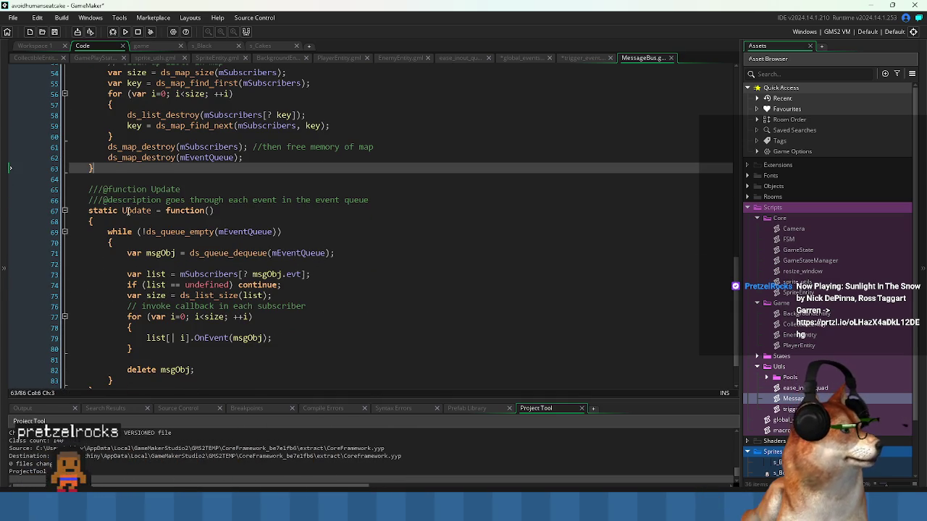
pyautogui.doubleClick(245, 232)
pyautogui.scroll(15, 289, 253)
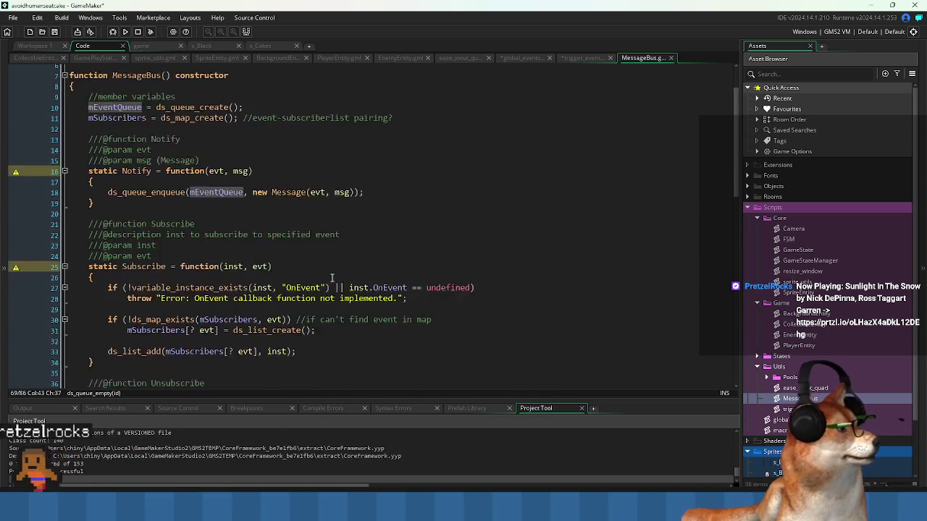
pyautogui.doubleClick(116, 176)
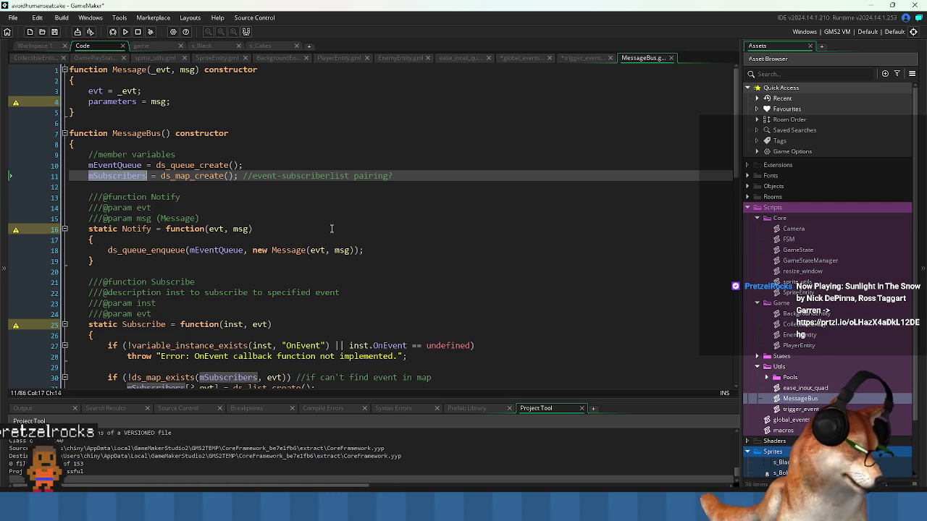
pyautogui.click(332, 228)
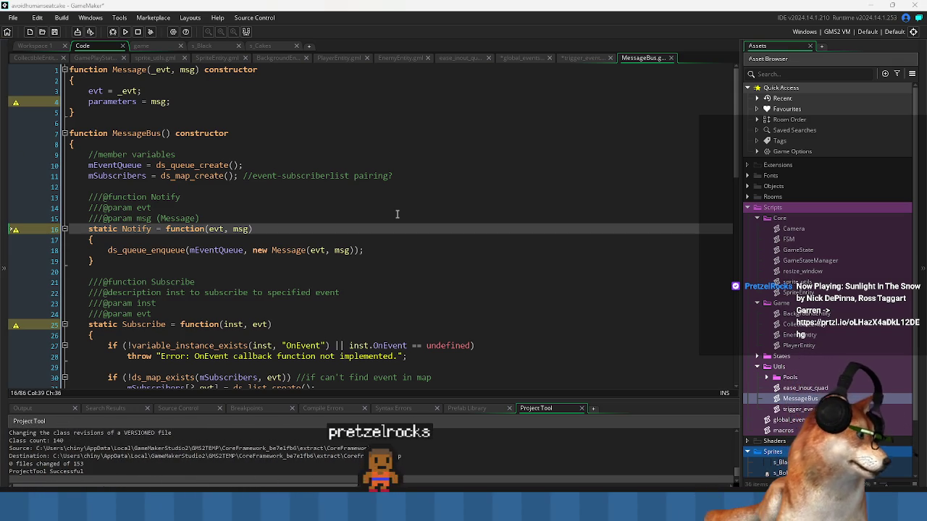
pyautogui.click(247, 125)
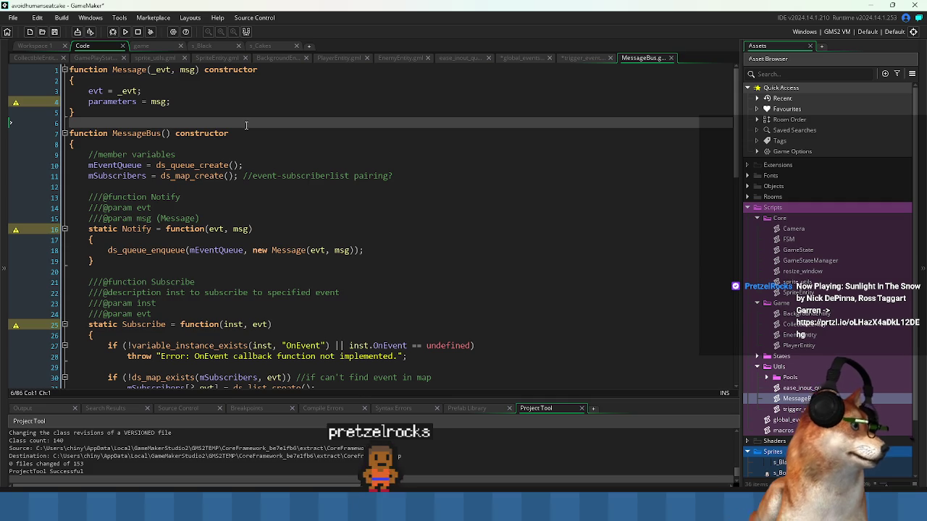
pyautogui.scroll(-1, 378, 294)
pyautogui.scroll(-3, 265, 288)
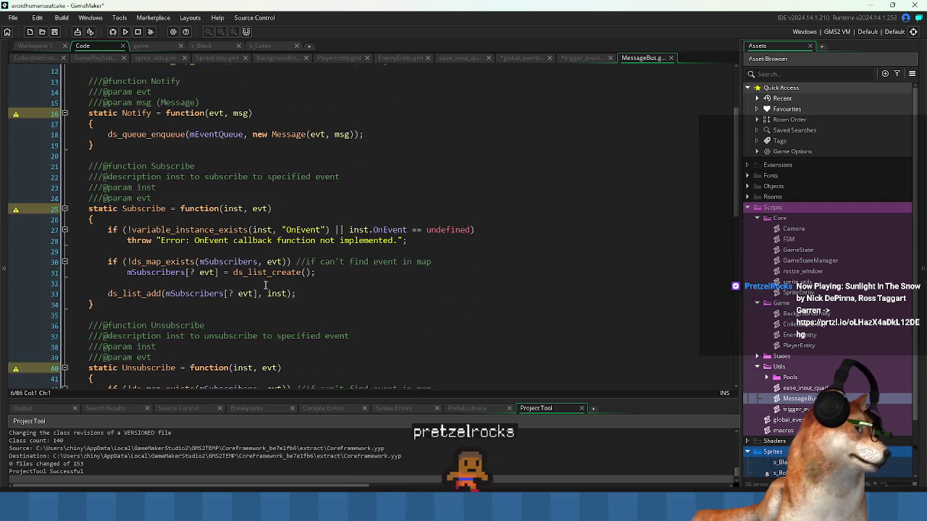